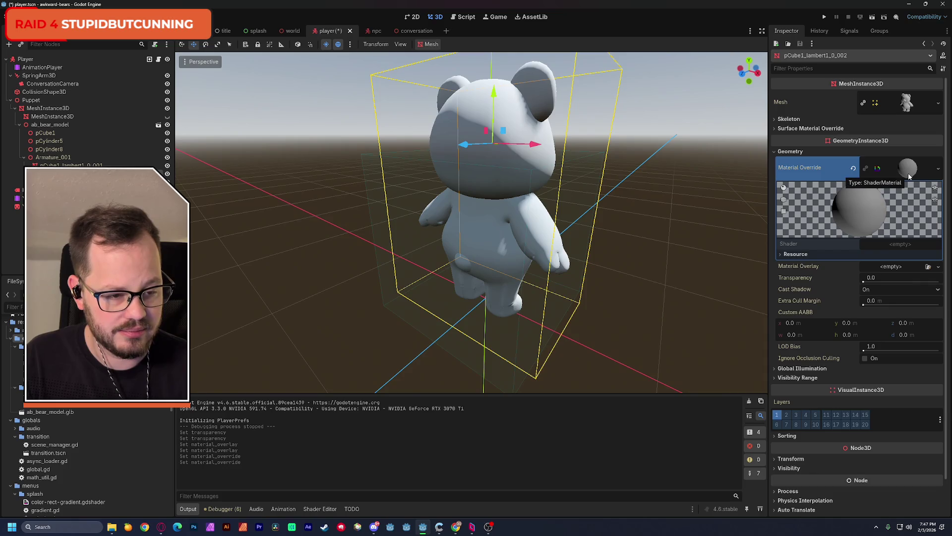
- Expand the bear mesh's Material Override ShaderMaterial to inspect its settings
left_click(938, 168)
left_click(916, 171)
left_click(916, 171)
left_click(916, 171)
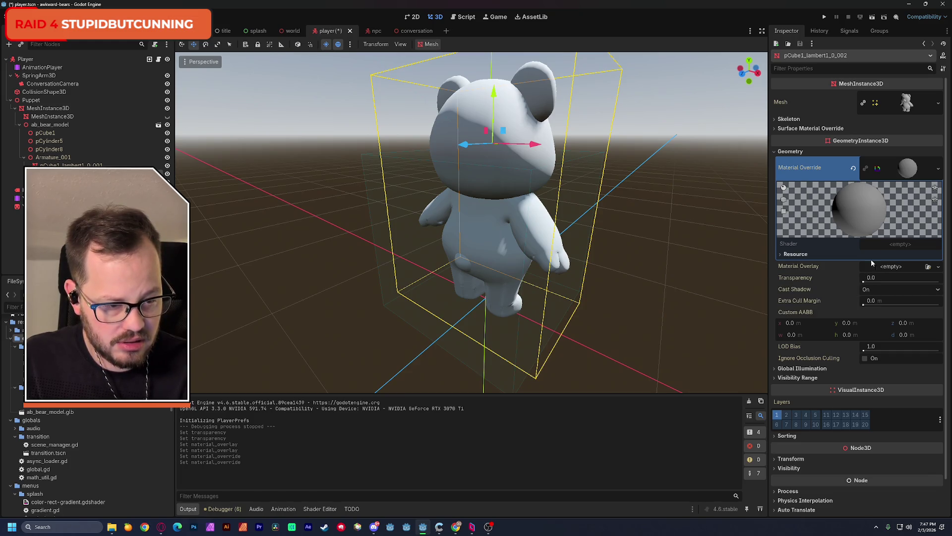
left_click(909, 169)
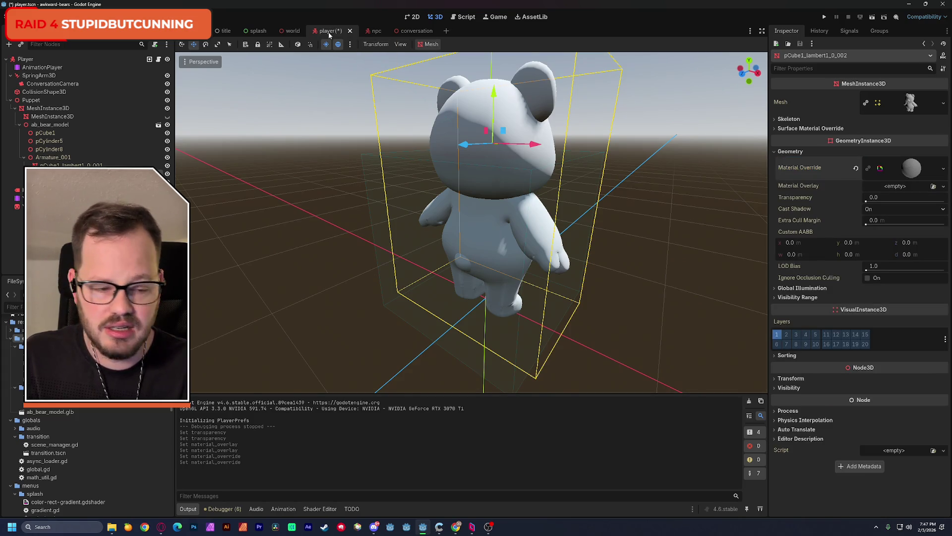
left_click(917, 171)
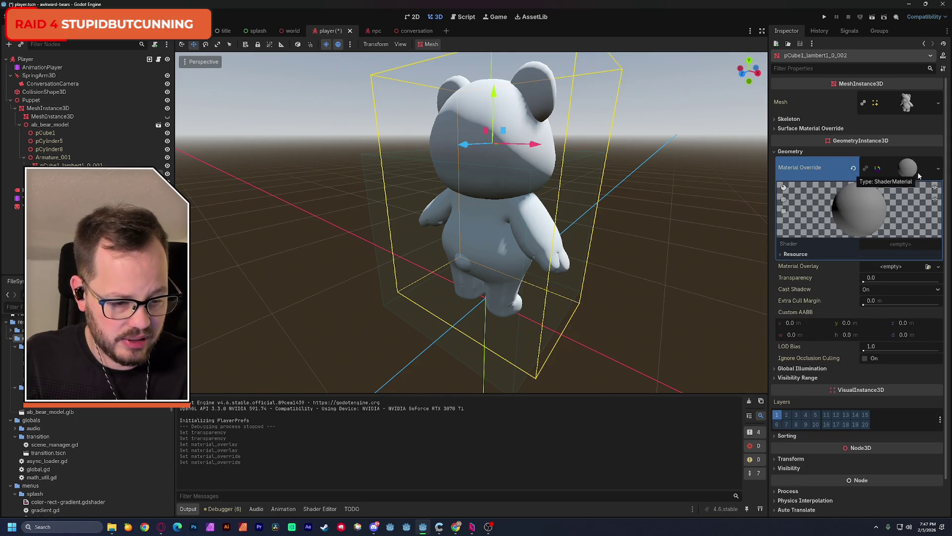
- Review the material override again, save the player scene, and select the bear's body mesh
scroll(835, 366, "down", 2)
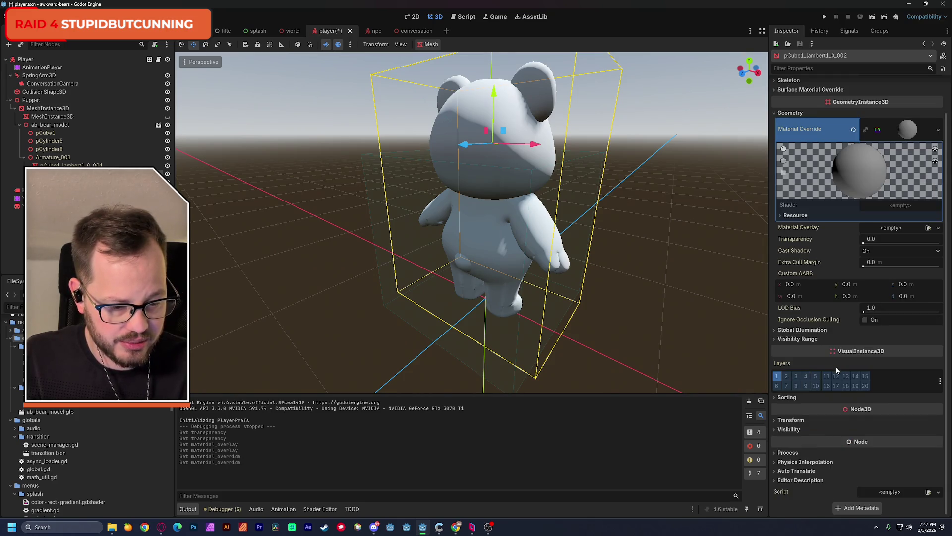
scroll(818, 335, "up", 2)
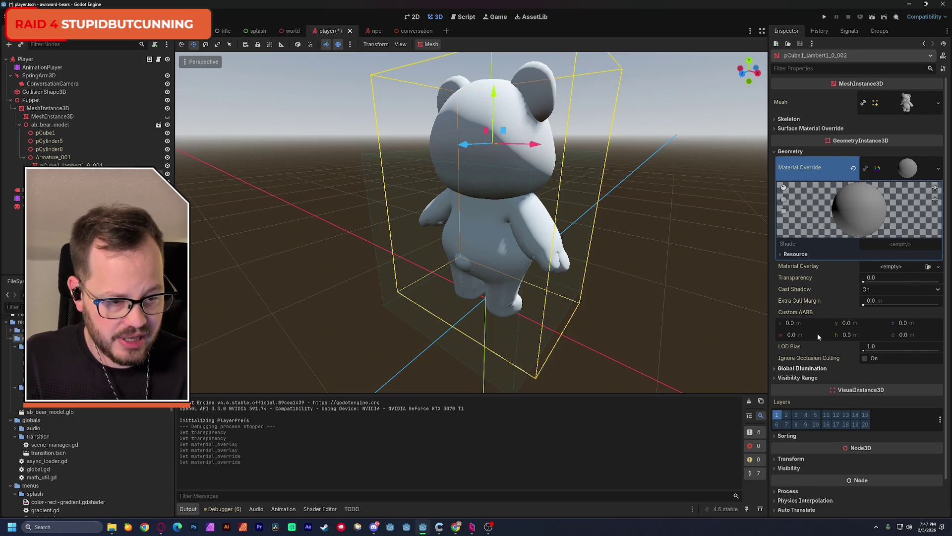
left_click(910, 169)
left_click(910, 166)
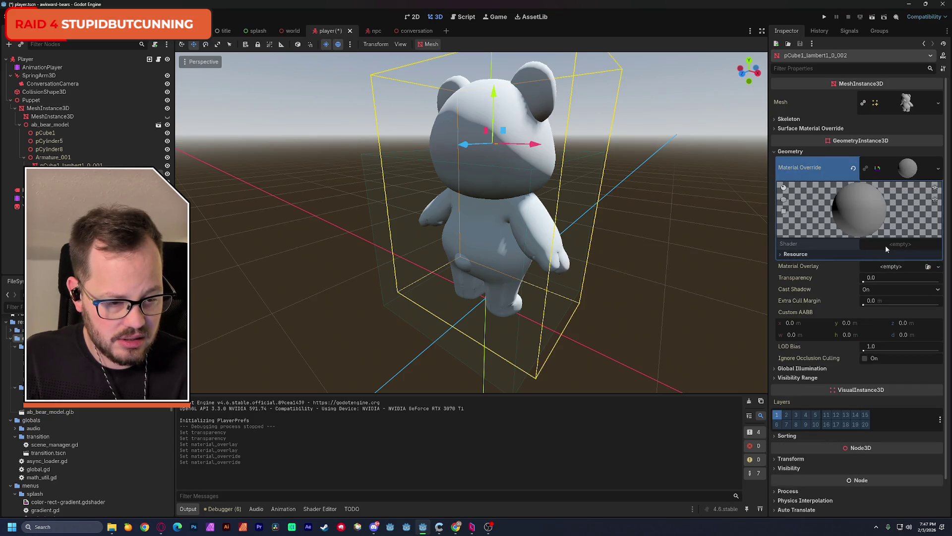
key("ctrl+s")
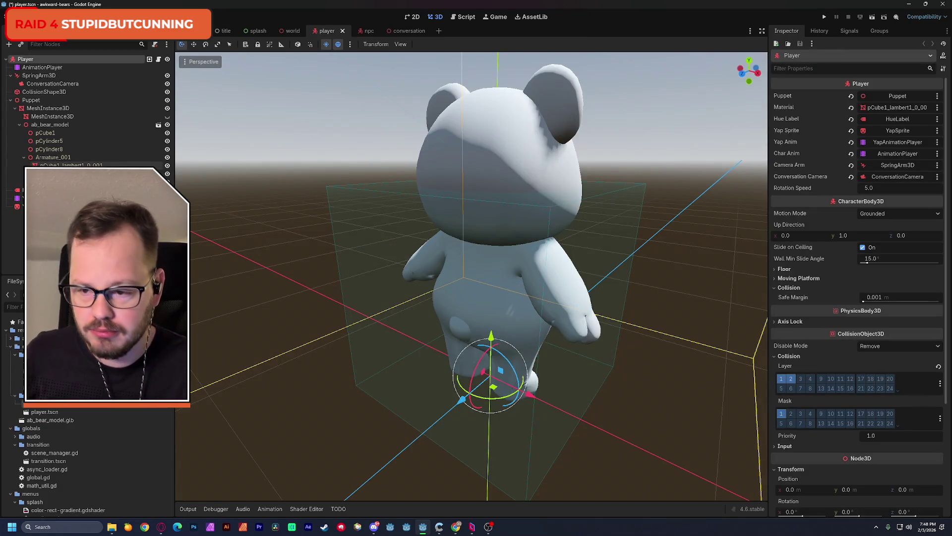
left_click(55, 174)
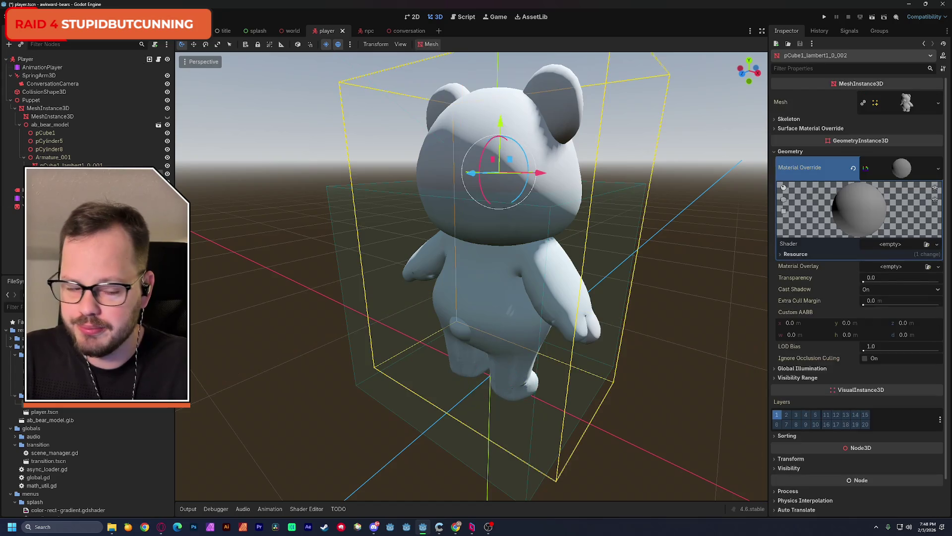
- Give the material override a new shader named gummy.gdshader and open it in an enlarged Shader Editor
left_click(898, 245)
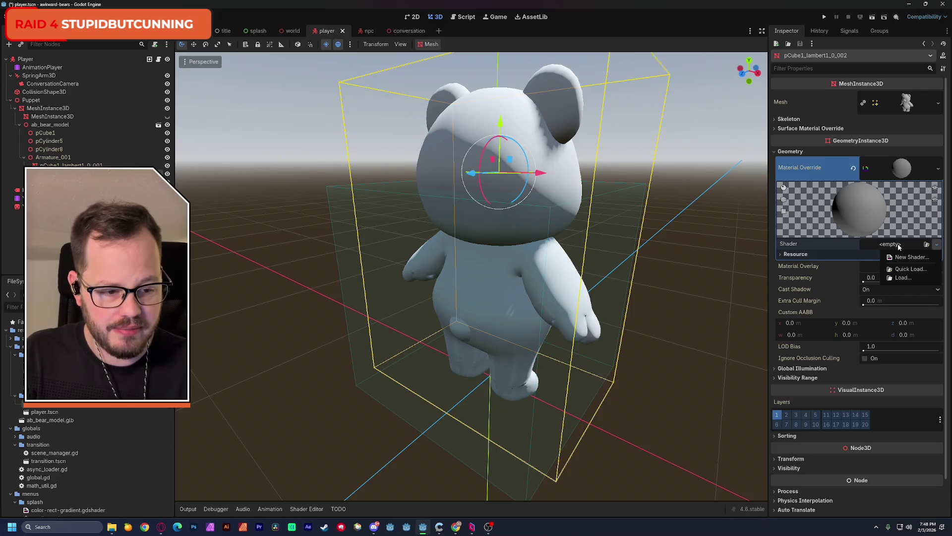
left_click(913, 257)
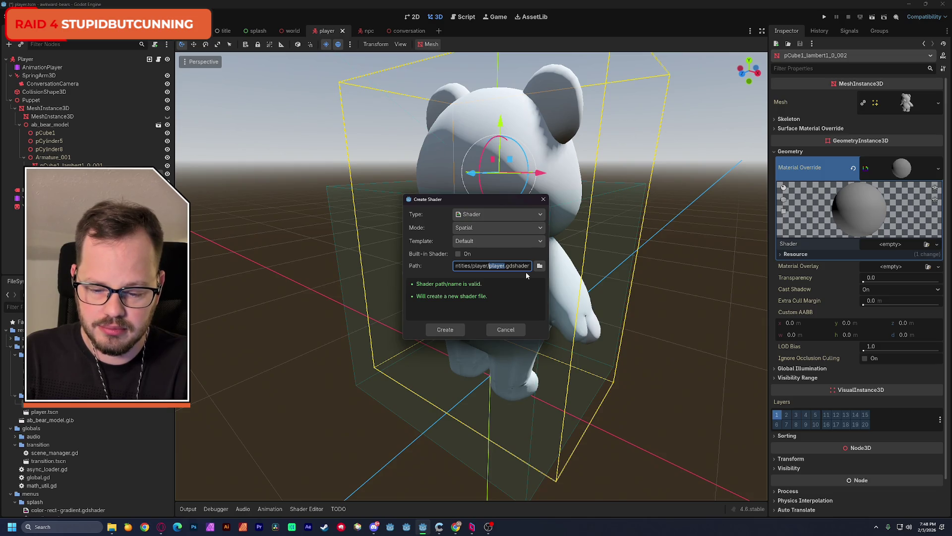
type("gumm")
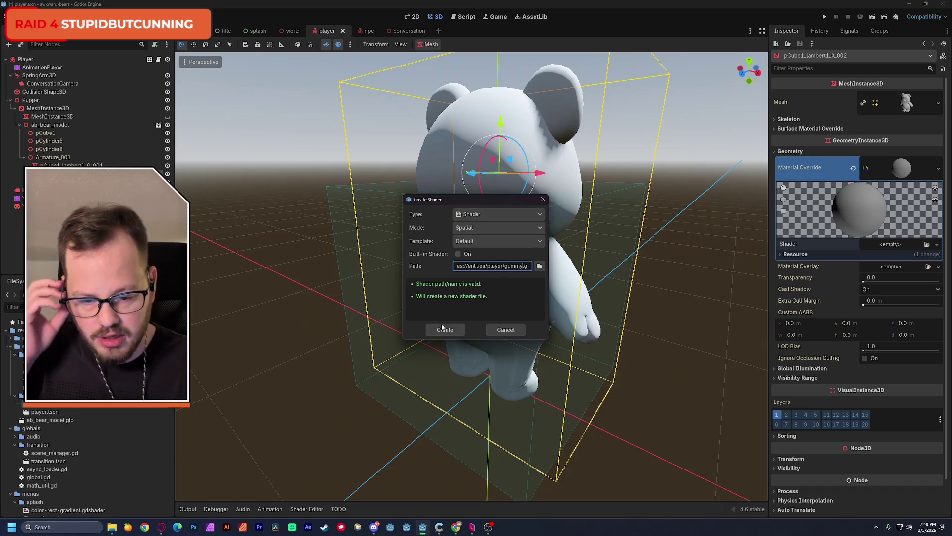
left_click(444, 330)
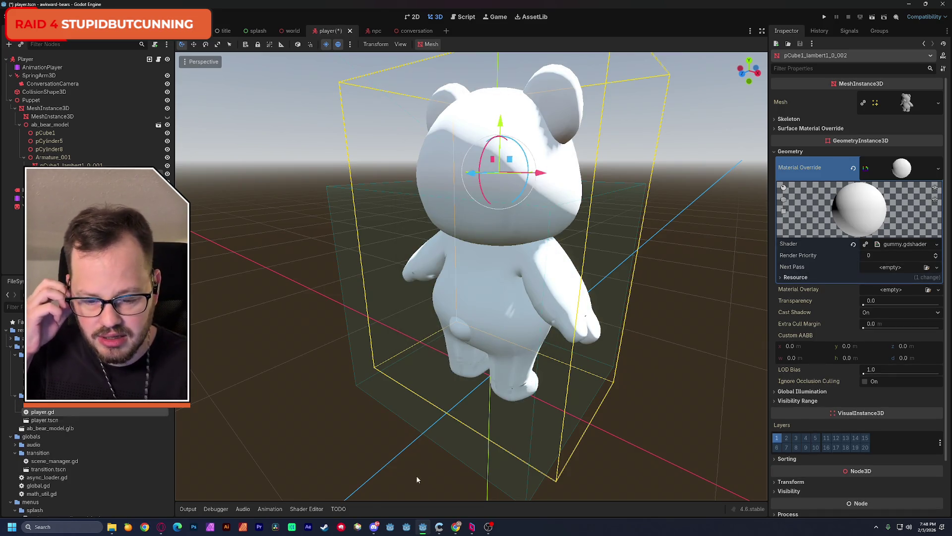
left_click(903, 243)
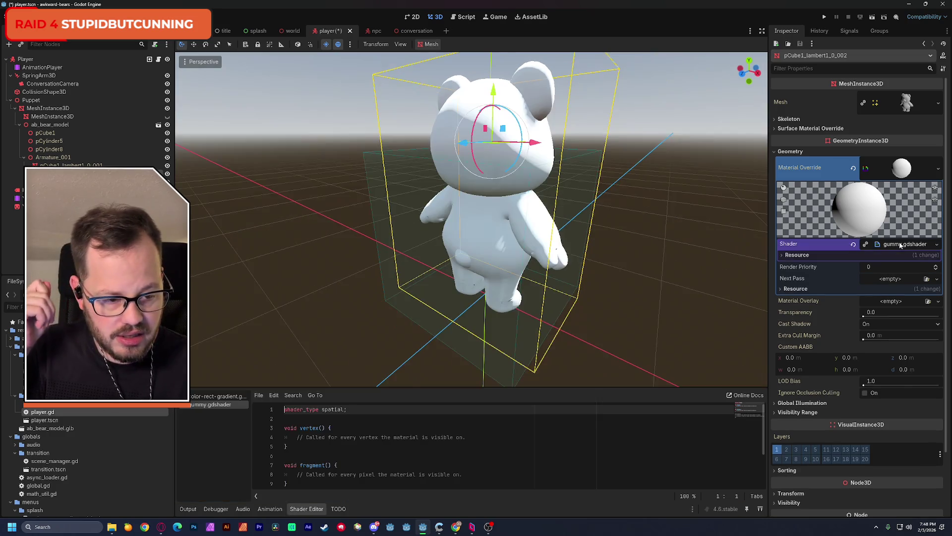
left_click_drag(349, 387, 364, 191)
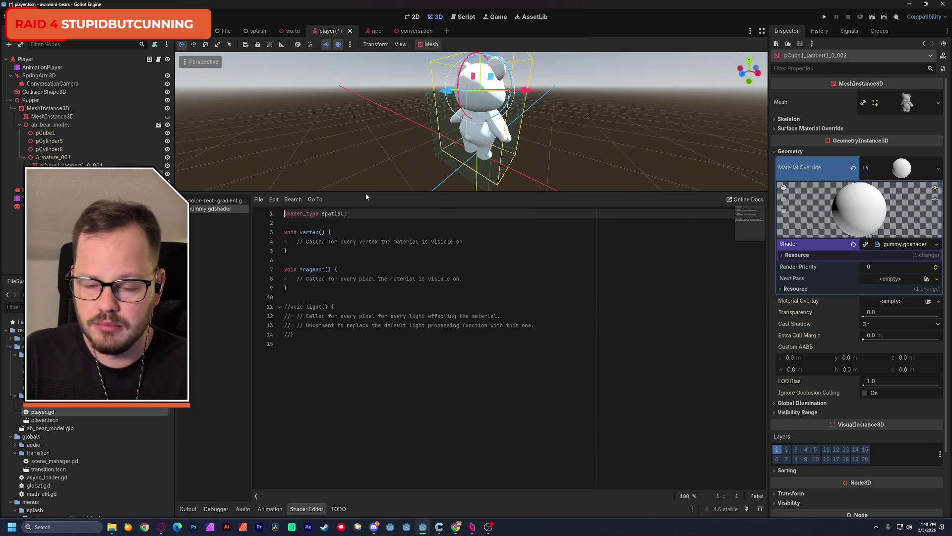
key("alt+Tab")
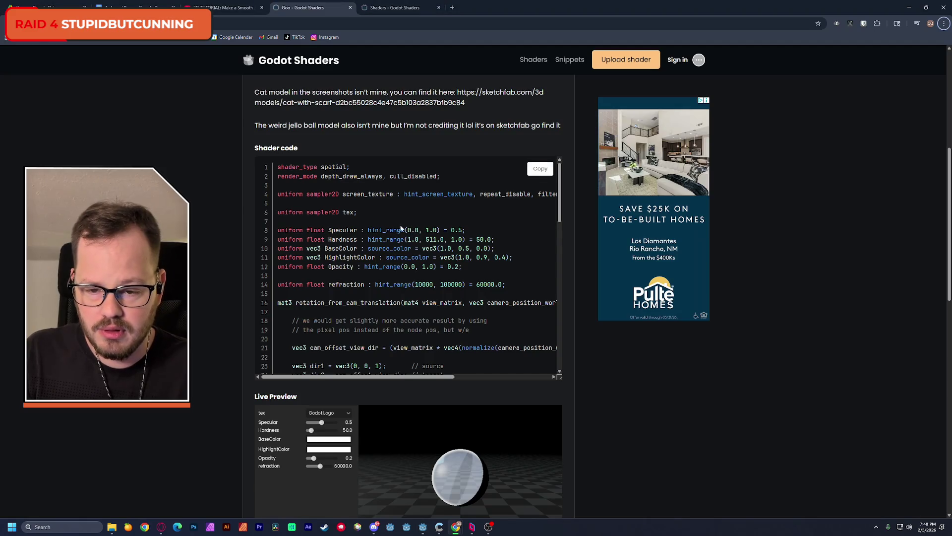
- Copy the Godot Shaders jelly shader code and paste it over gummy.gdshader's template code
scroll(538, 168, "up", 3)
scroll(537, 199, "down", 2)
left_click(536, 208)
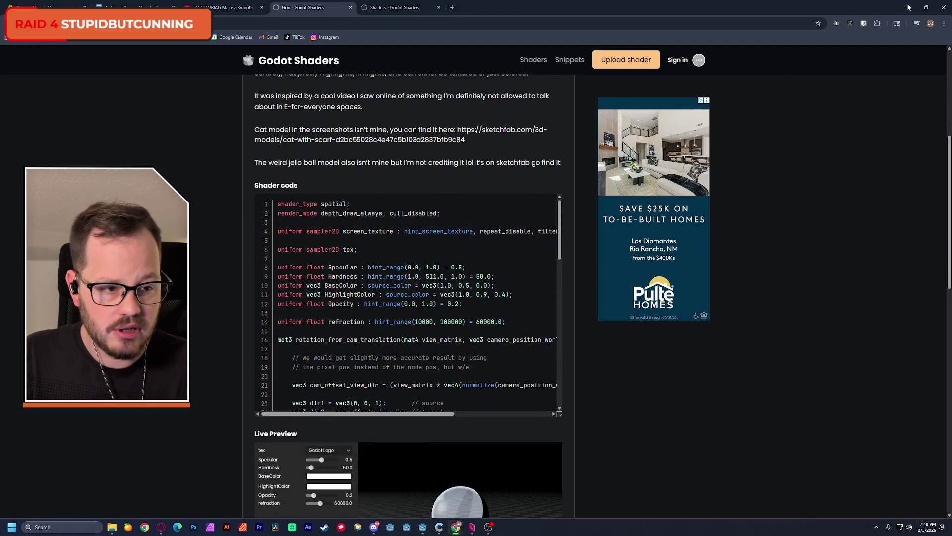
key("alt+Tab")
left_click(478, 371)
key("ctrl+a")
key("ctrl+v")
scroll(466, 371, "up", 10)
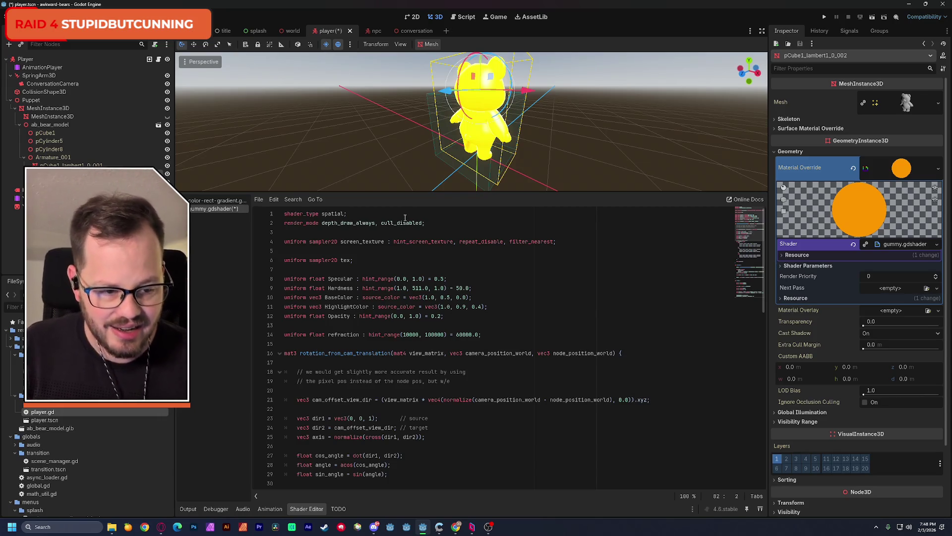
- Darken the gummy shader's Base Color, and try a lower Opacity before restoring it to 0.2
left_click(811, 266)
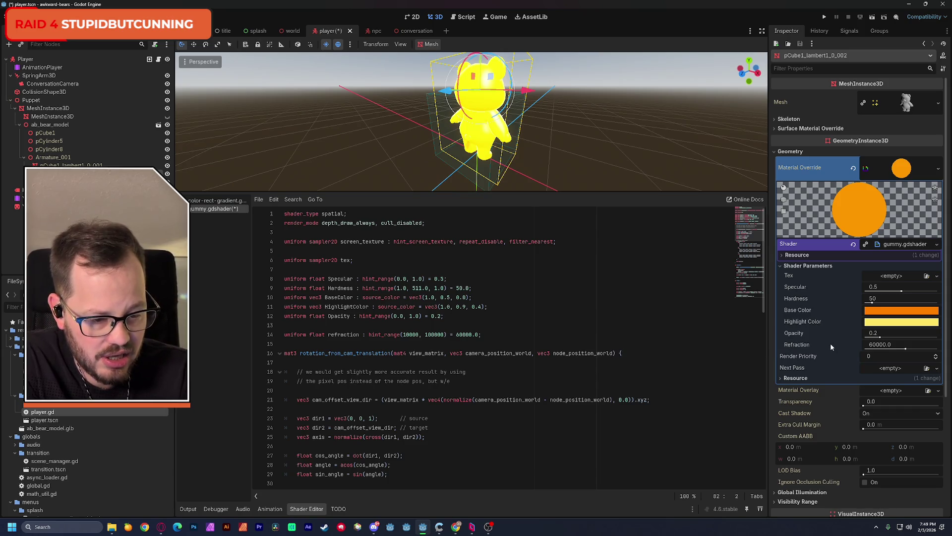
left_click(873, 311)
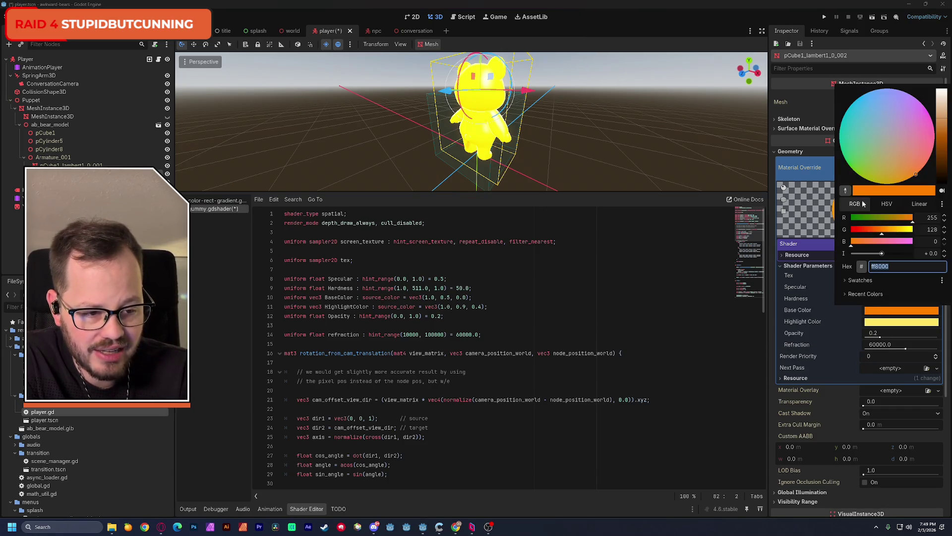
mouse_move(941, 122)
left_mouse_down()
mouse_move(951, 160)
mouse_move(951, 106)
mouse_move(948, 128)
left_mouse_up()
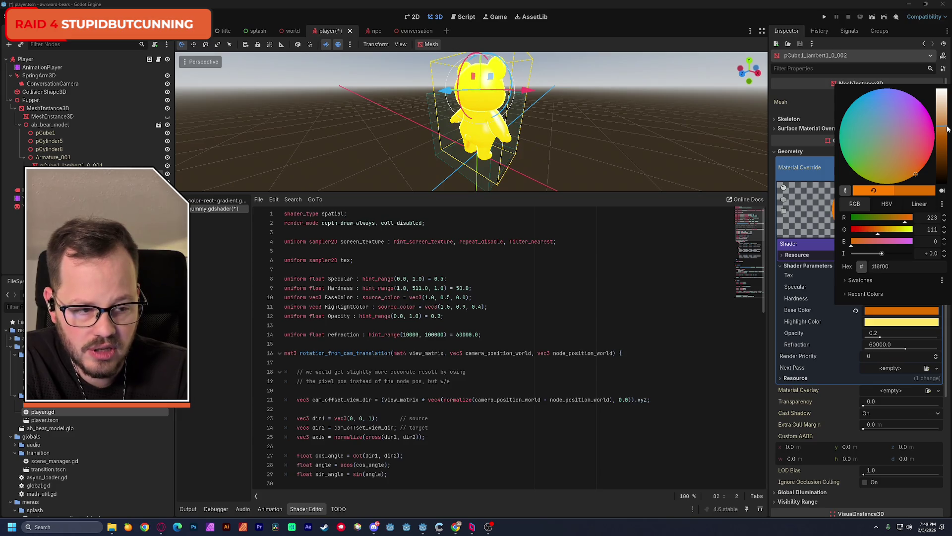
left_click(822, 277)
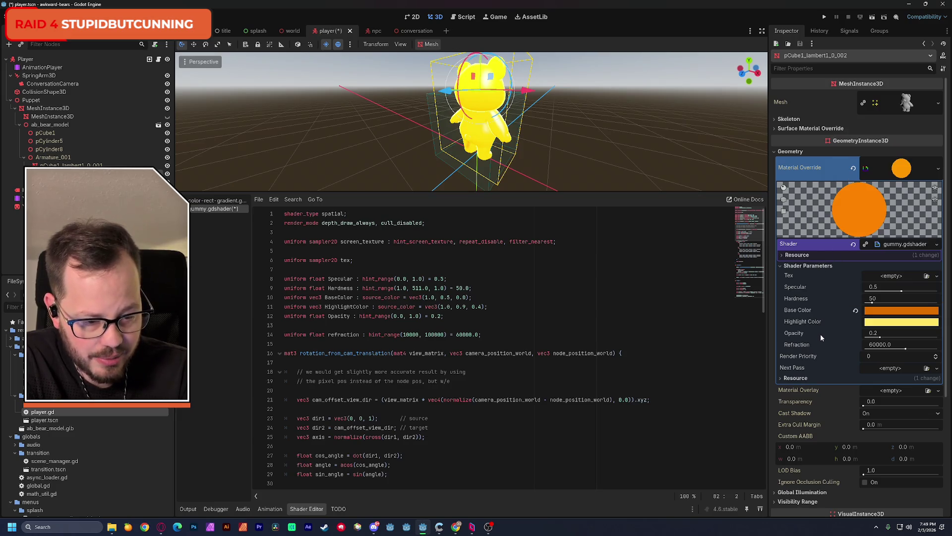
left_click_drag(880, 337, 869, 342)
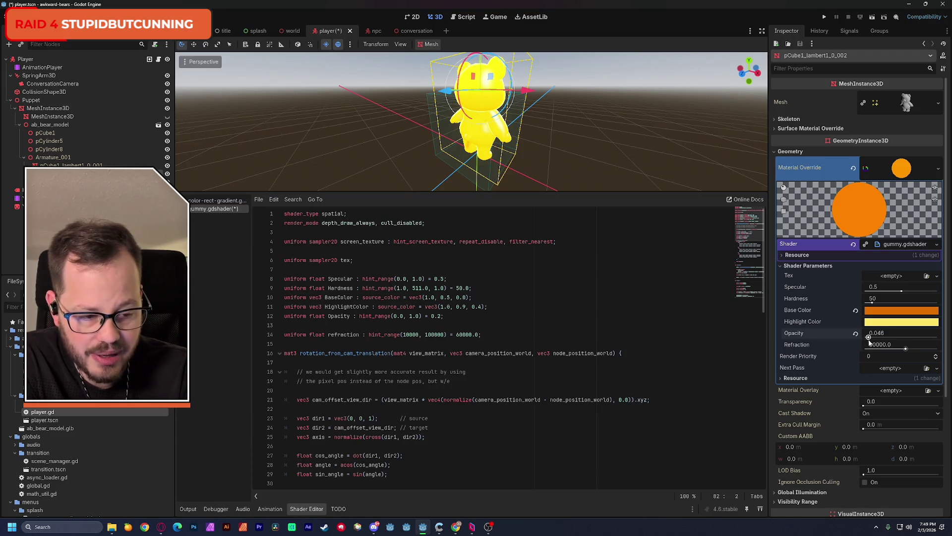
left_click(856, 334)
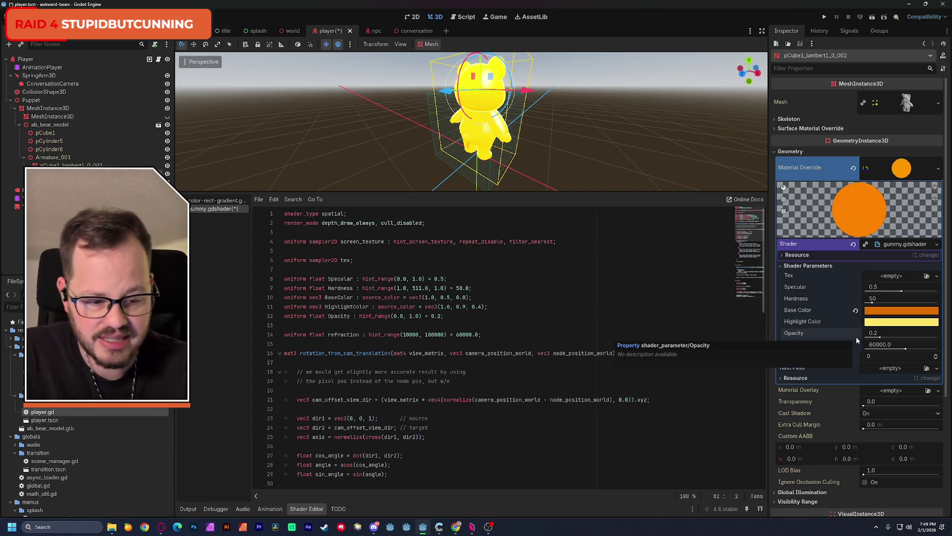
- Save the player scene and run the world scene to test the bear
key("ctrl+s")
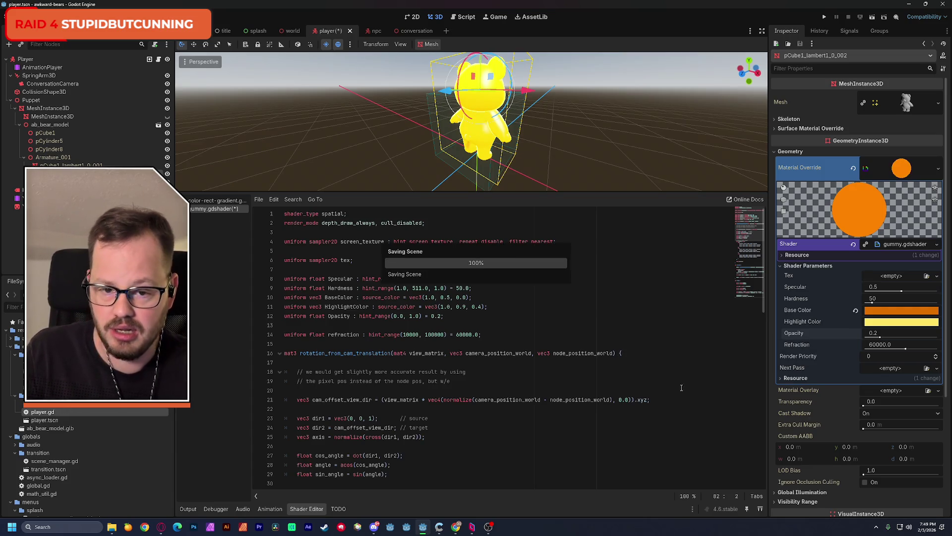
left_click(293, 31)
left_click(872, 17)
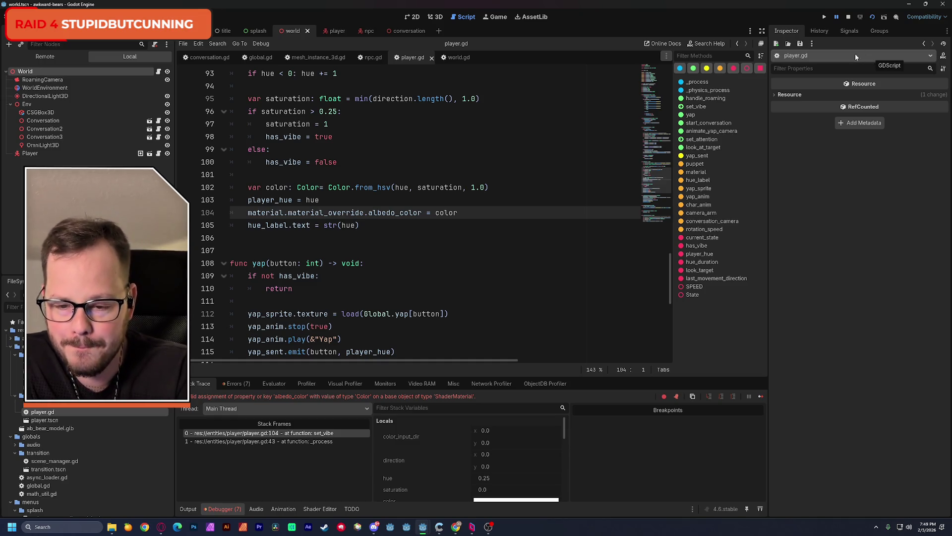
- Comment out line 104 of player.gd, save the script, and rerun the game
left_click(848, 17)
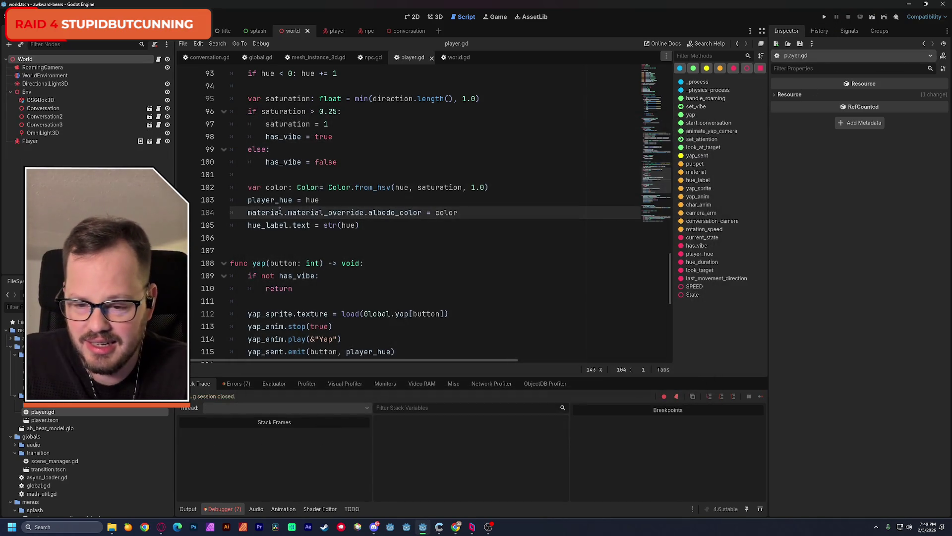
type("#")
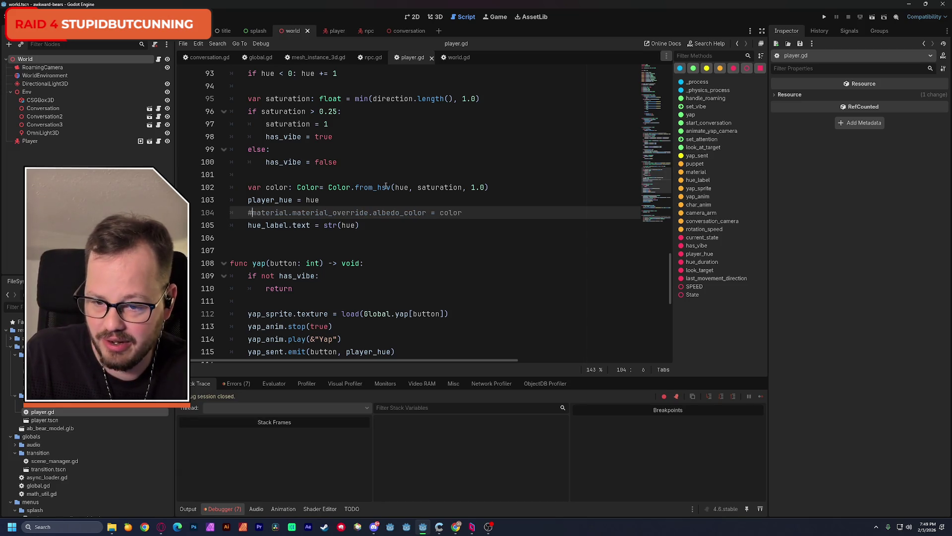
key("ctrl+s")
left_click(873, 17)
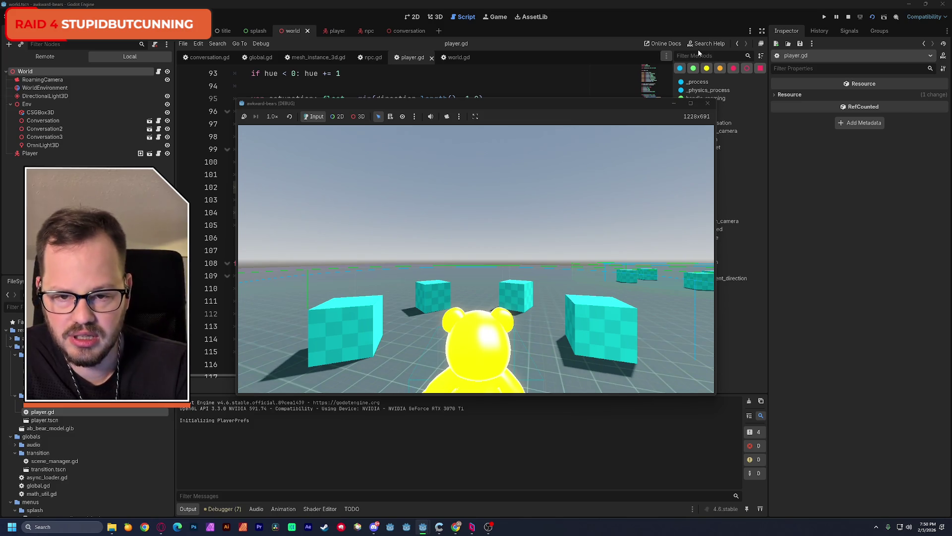
- Close the running game and bring up the Goo shader page in the browser
left_click(709, 104)
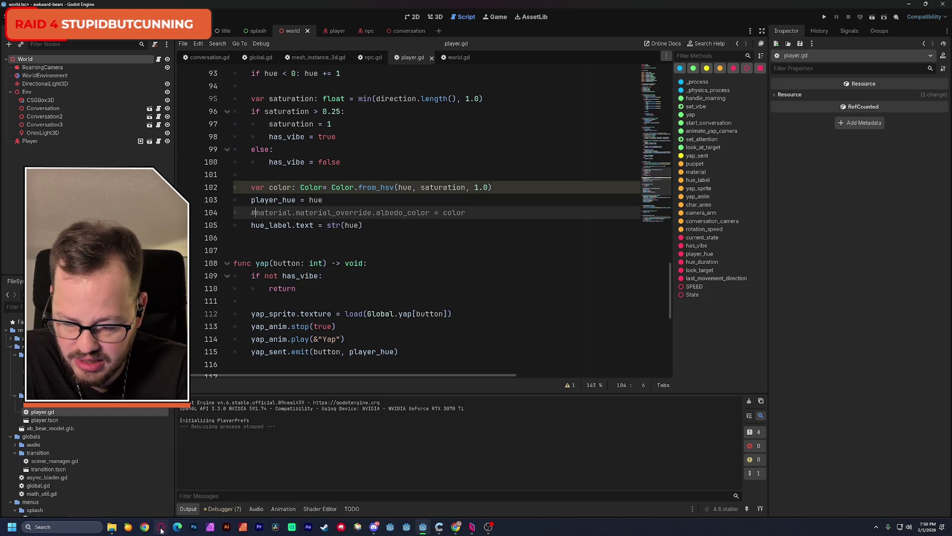
mouse_move(161, 529)
mouse_move(455, 527)
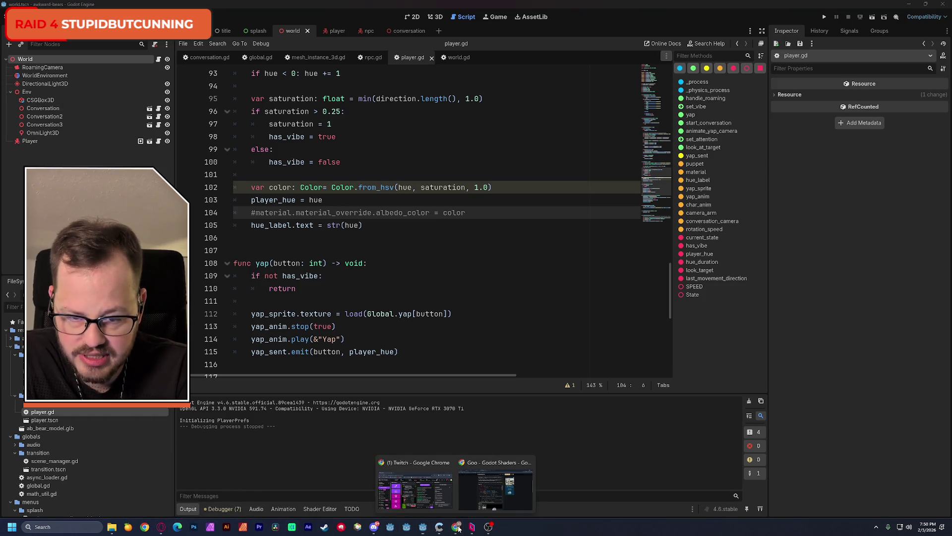
left_click(482, 503)
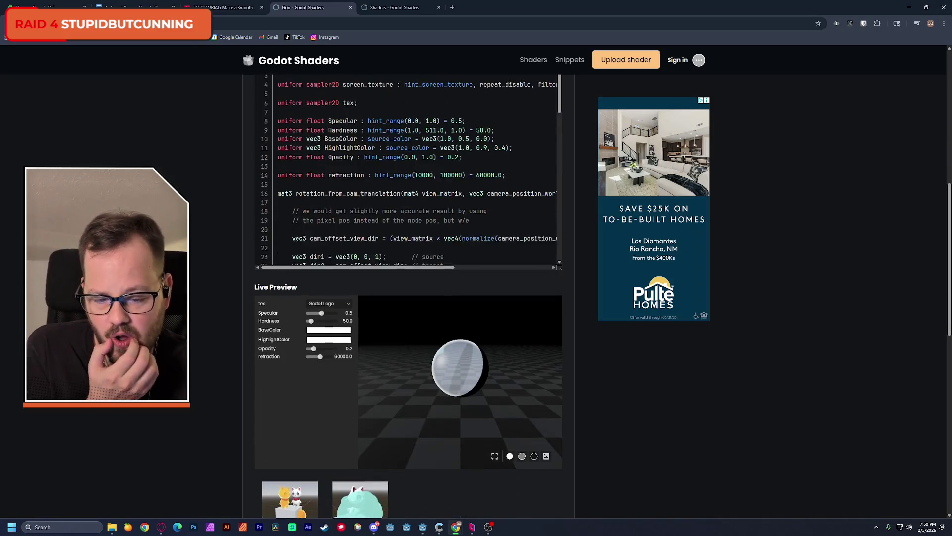
scroll(408, 298, "down", 3)
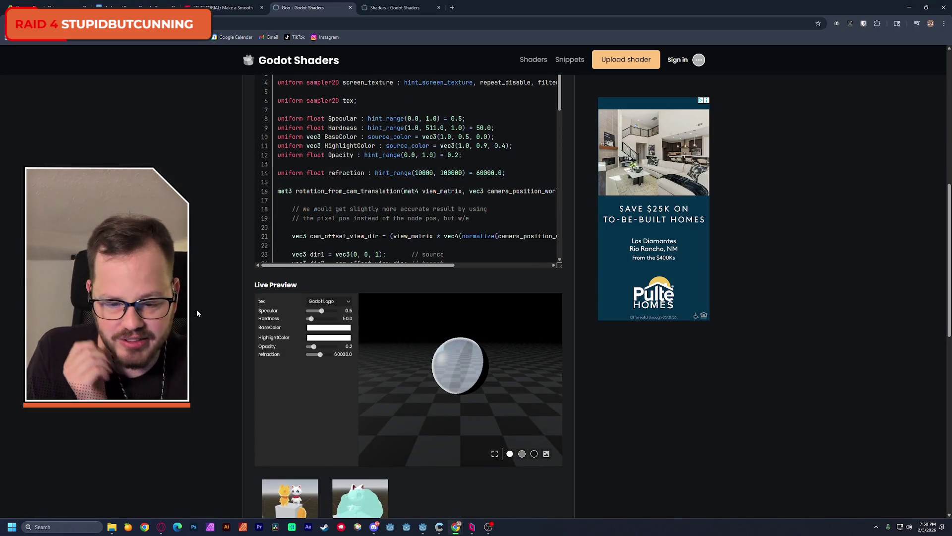
mouse_move(448, 384)
left_mouse_down()
mouse_move(463, 370)
mouse_move(424, 377)
mouse_move(433, 387)
left_mouse_up()
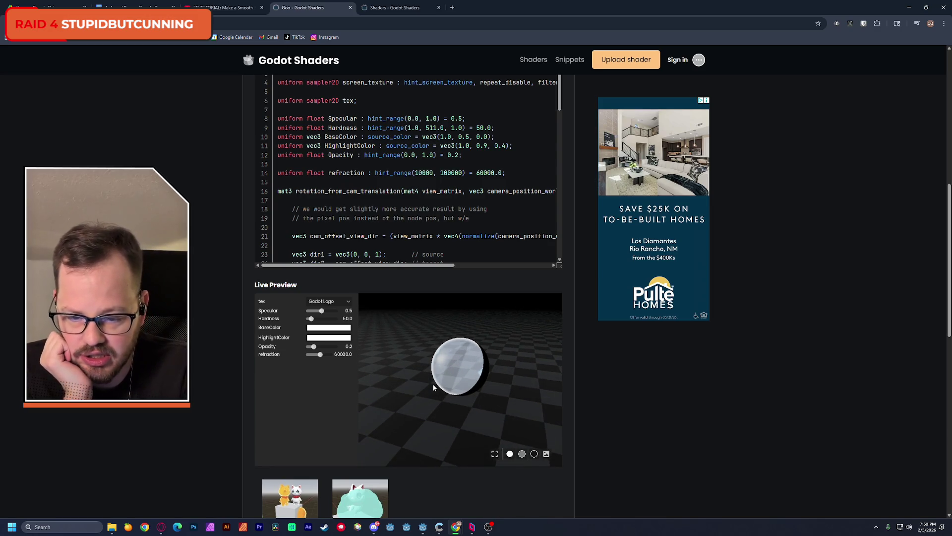
mouse_move(321, 311)
left_mouse_down()
mouse_move(329, 316)
mouse_move(321, 312)
left_mouse_up()
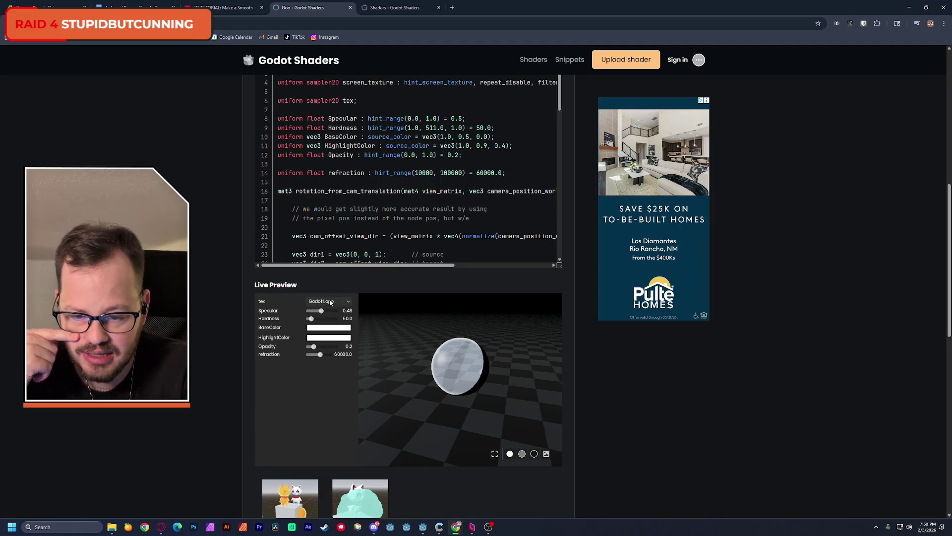
left_click(335, 301)
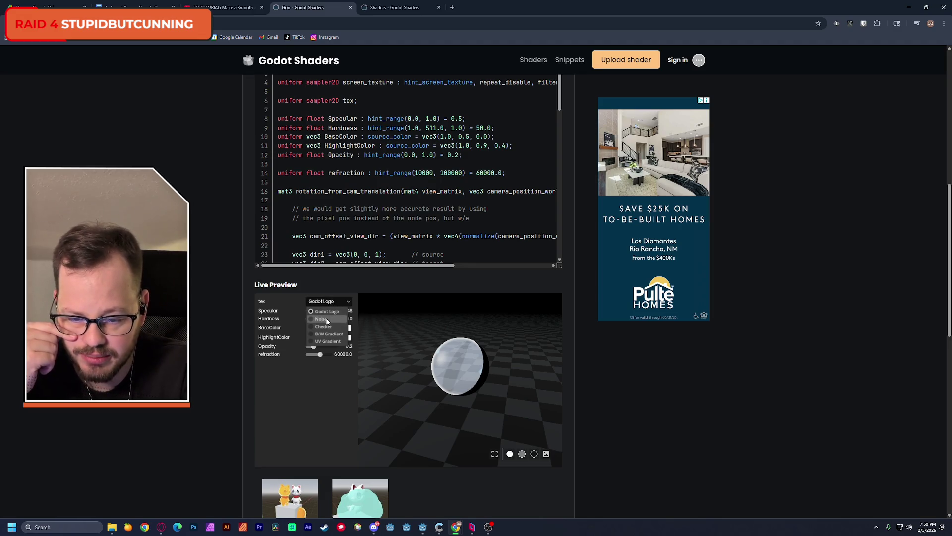
left_click(332, 304)
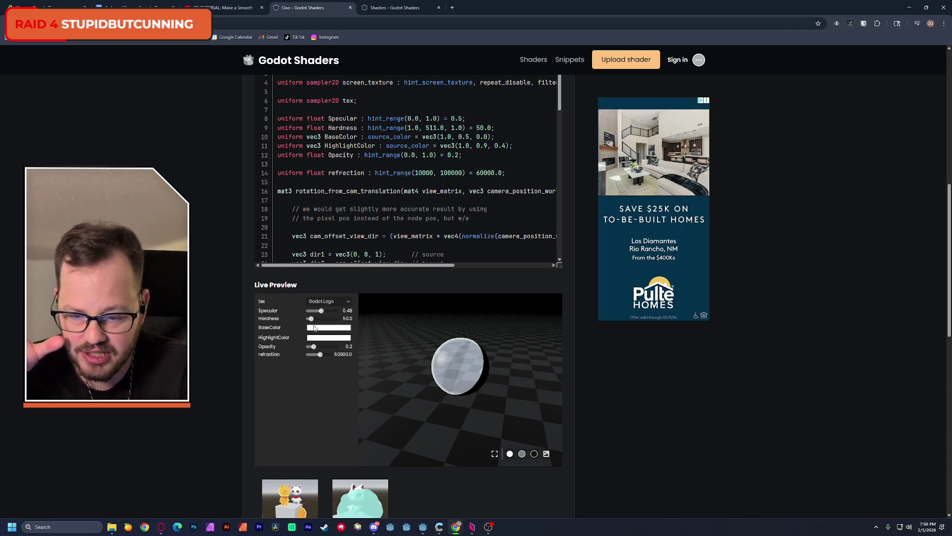
mouse_move(313, 323)
left_mouse_down()
mouse_move(322, 321)
mouse_move(312, 324)
left_mouse_up()
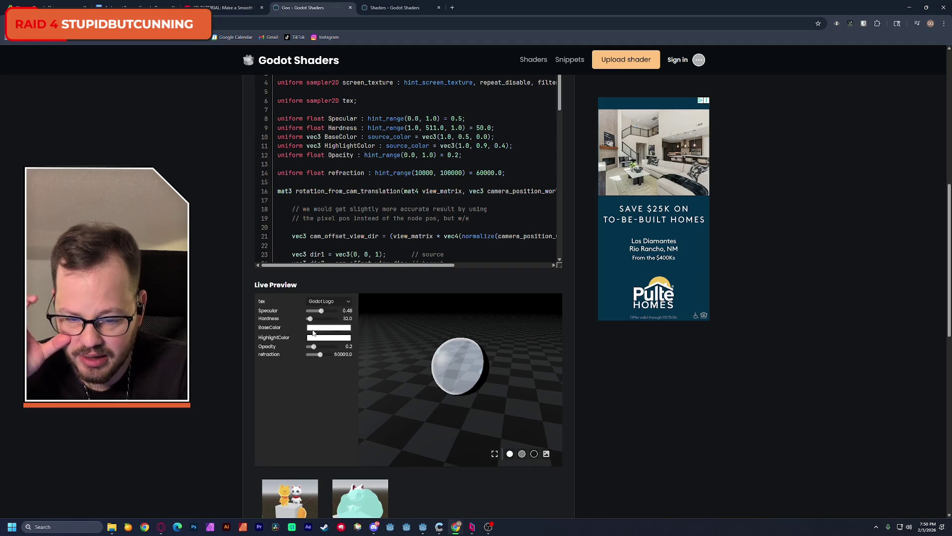
mouse_move(314, 350)
left_mouse_down()
mouse_move(335, 349)
mouse_move(300, 350)
left_mouse_up()
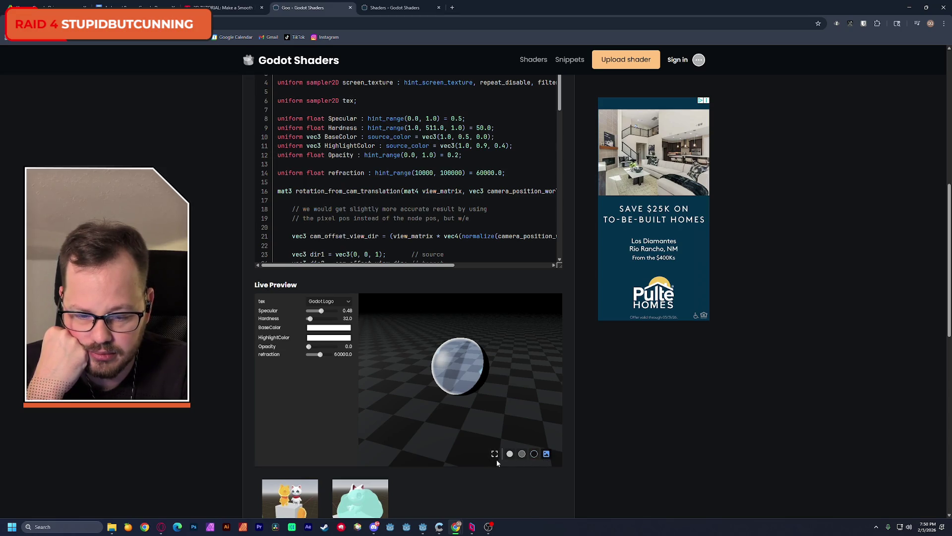
scroll(200, 369, "down", 3)
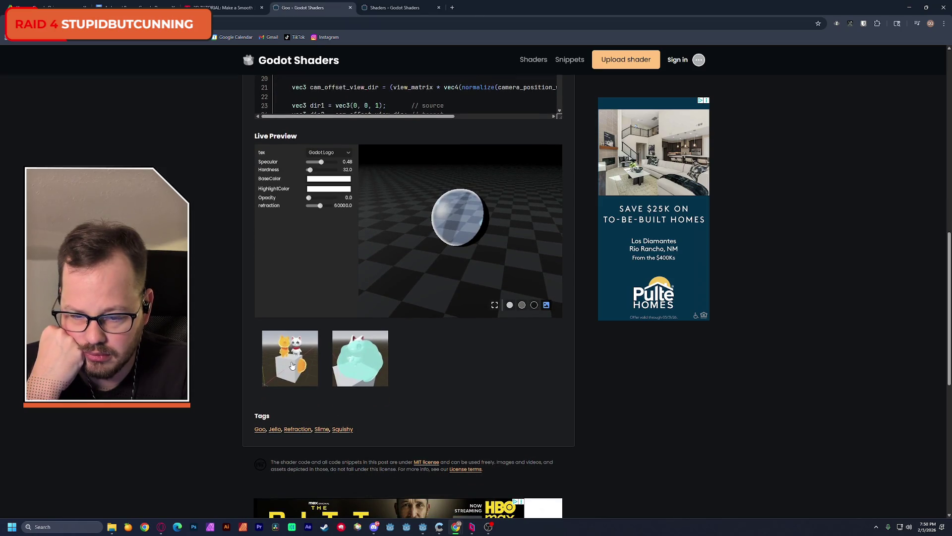
left_click(301, 353)
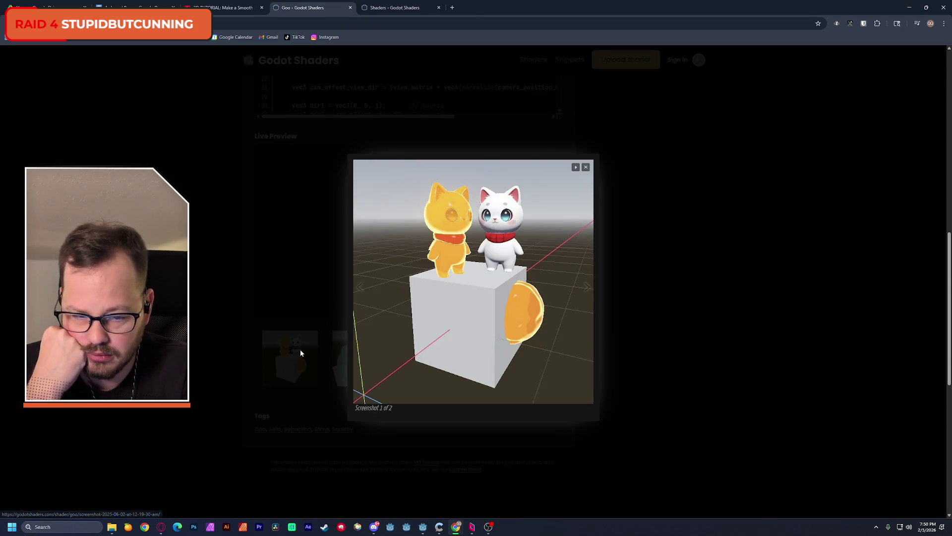
left_click(519, 312)
left_click(306, 284)
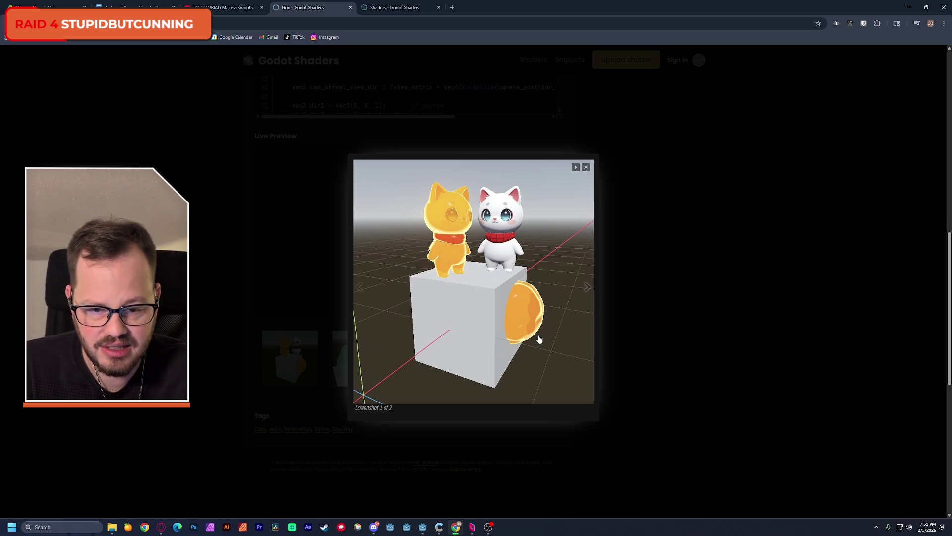
key("Escape")
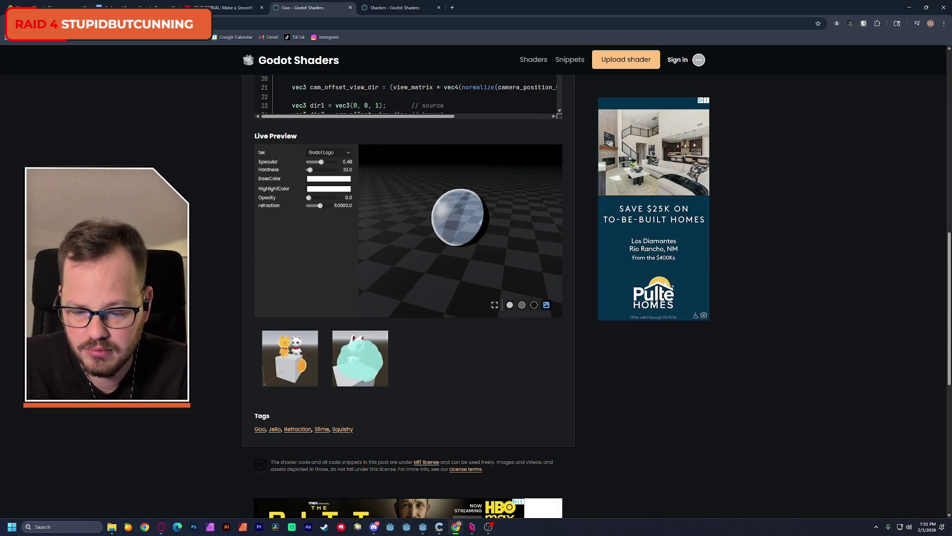
scroll(408, 248, "up", 4)
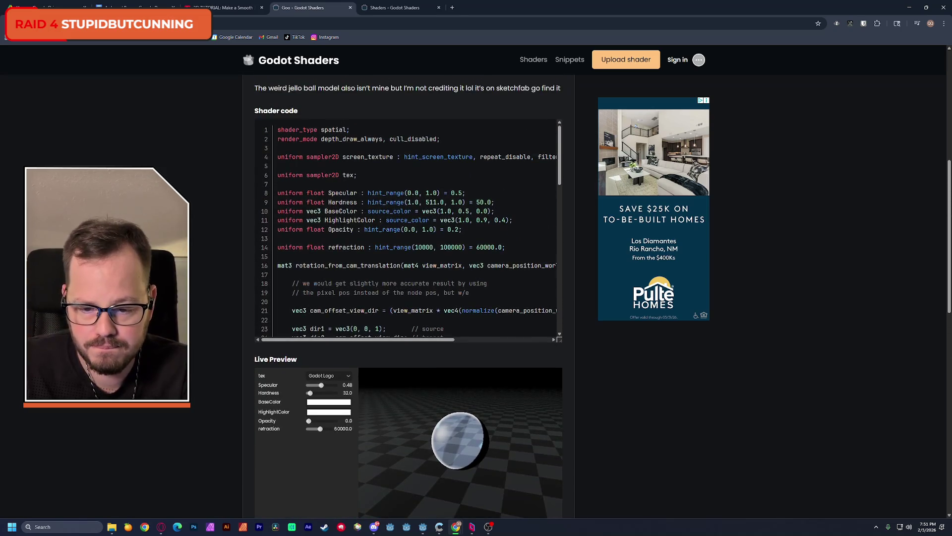
key("alt+Tab")
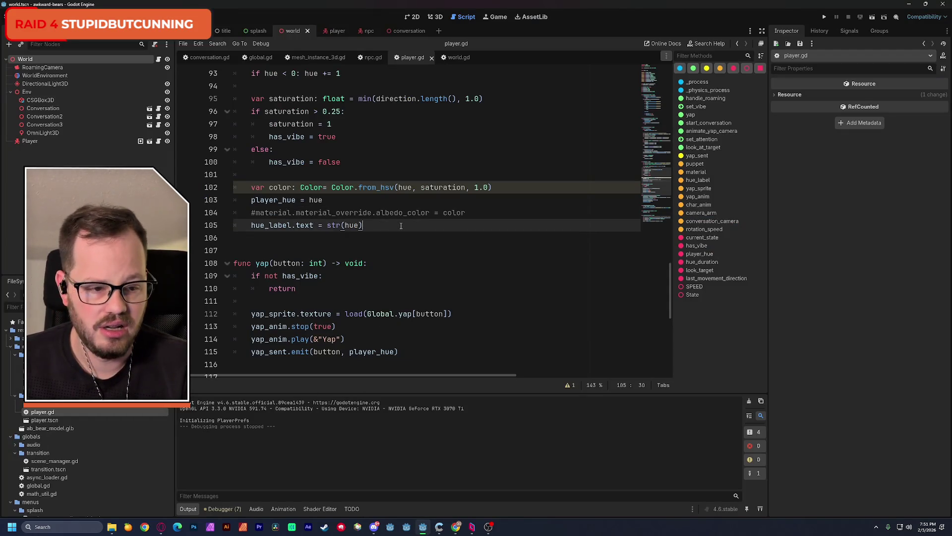
- Open the player scene in the 3D view and enlarge the shader code area
left_click(441, 18)
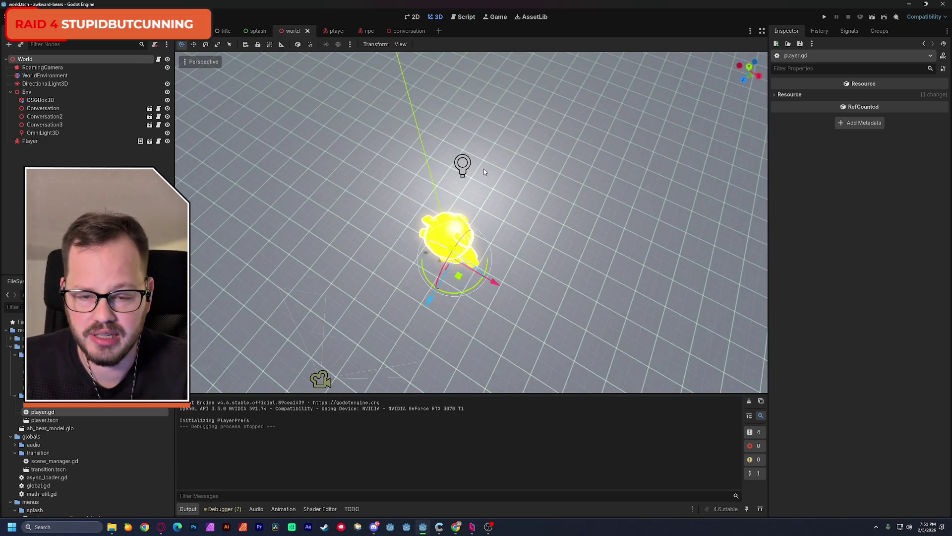
left_click(334, 31)
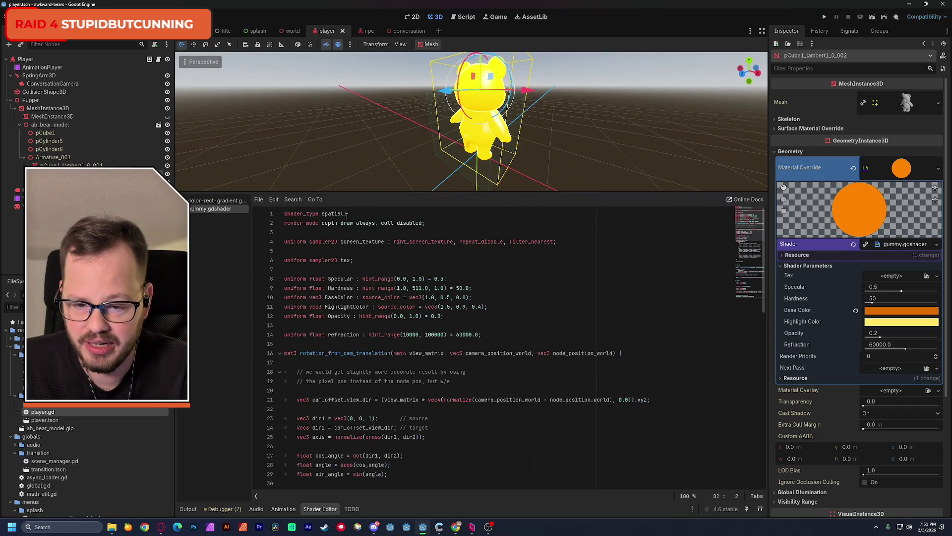
left_click_drag(352, 193, 354, 94)
left_click_drag(745, 132, 749, 184)
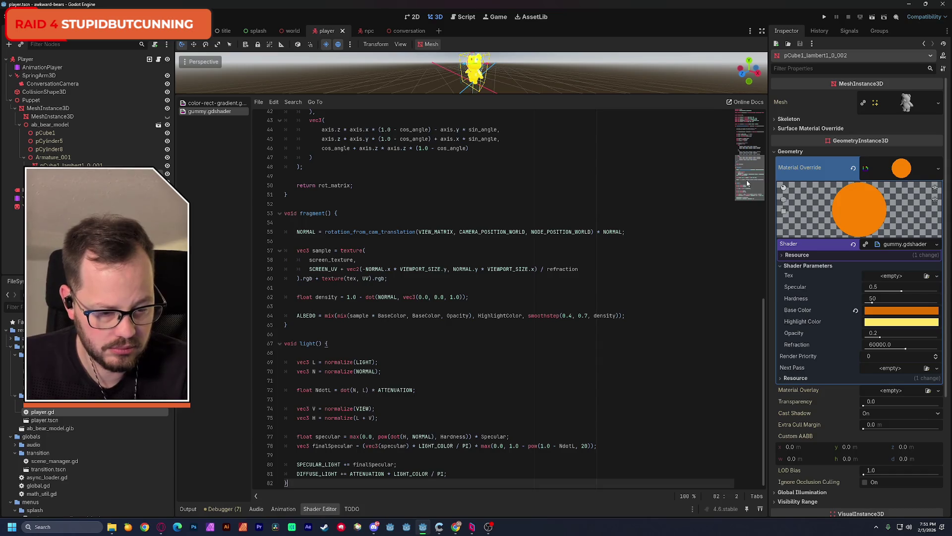
mouse_move(746, 180)
left_mouse_down()
mouse_move(751, 156)
mouse_move(752, 183)
left_mouse_up()
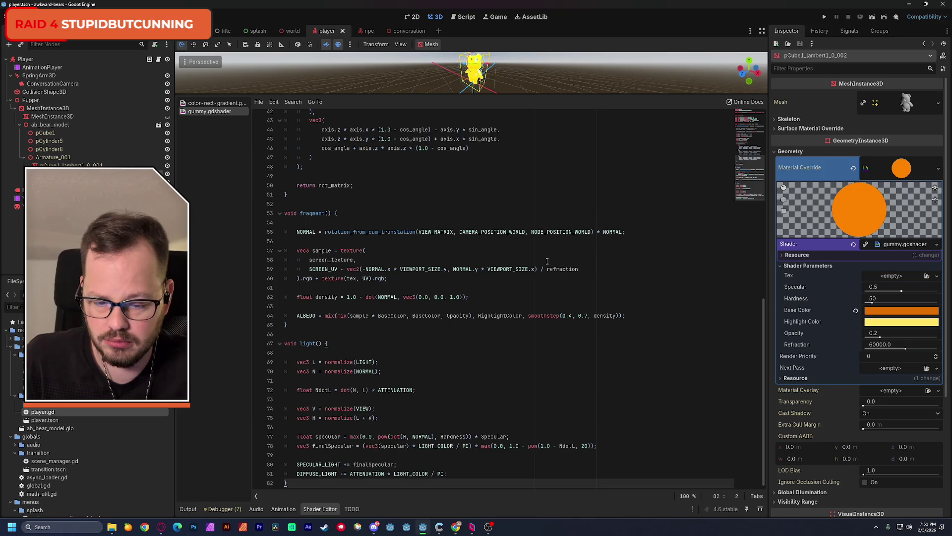
- Read through gummy.gdshader, including the line 18-19 comments and the Specular uniform
scroll(522, 262, "up", 1)
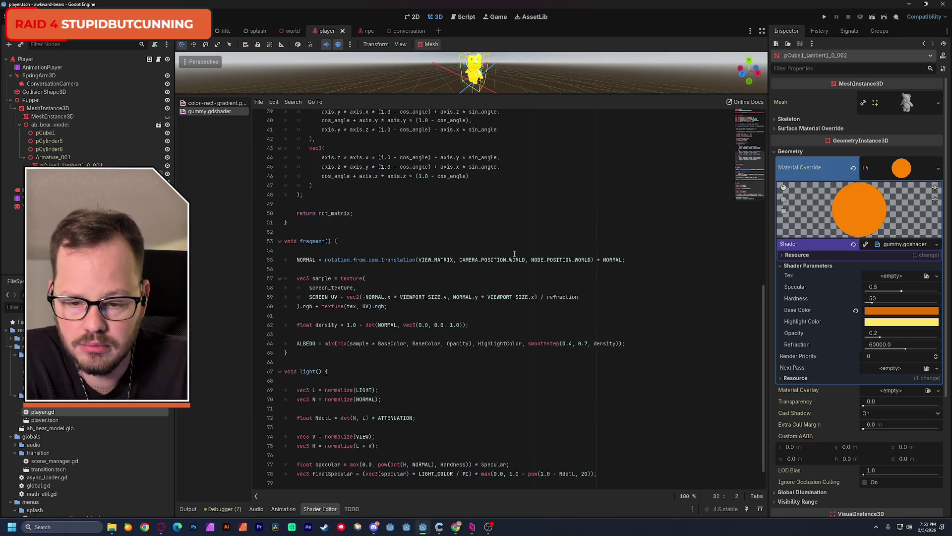
scroll(469, 251, "up", 1)
scroll(470, 251, "up", 6)
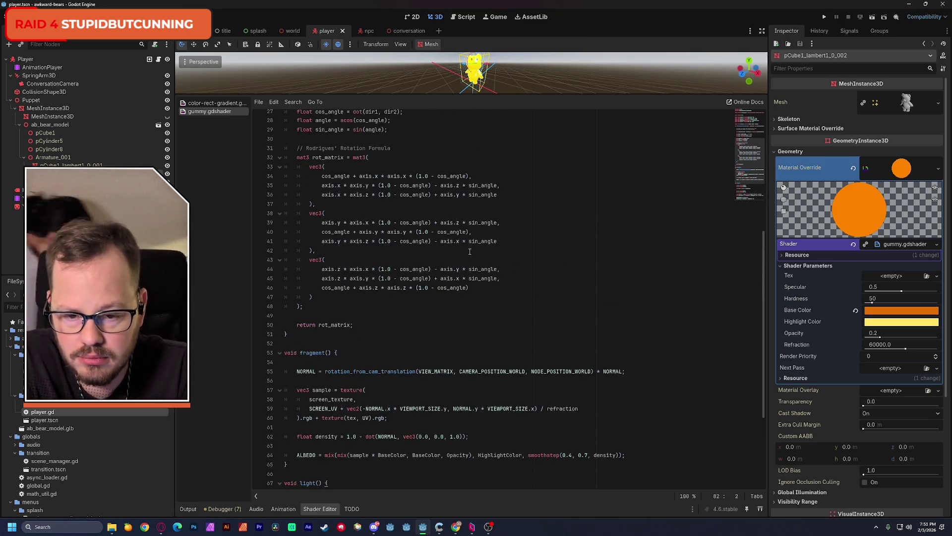
scroll(471, 253, "up", 3)
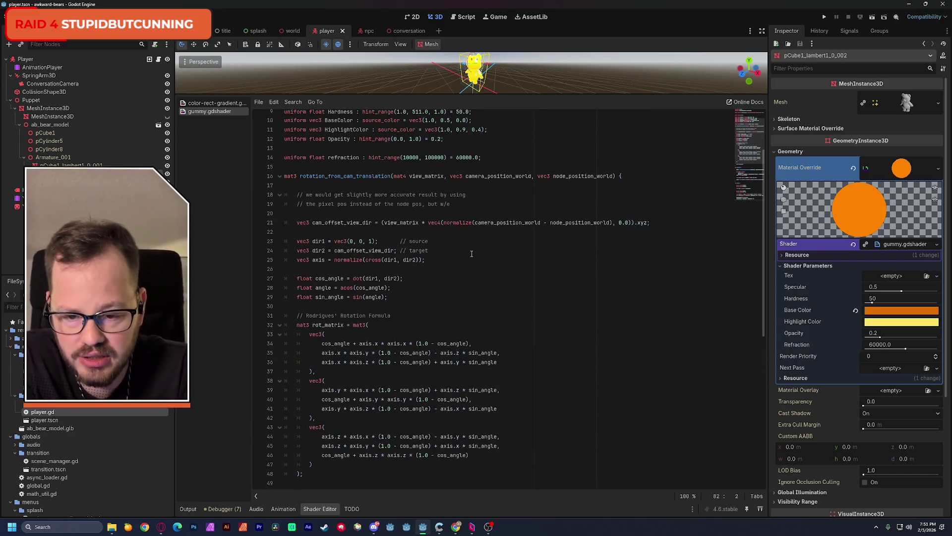
left_click_drag(311, 195, 417, 195)
left_click(447, 194)
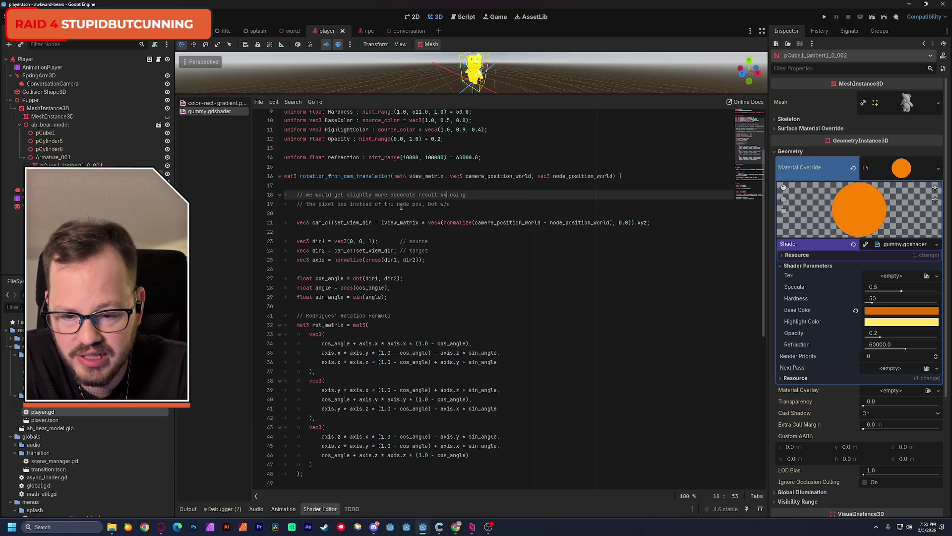
left_click(457, 205)
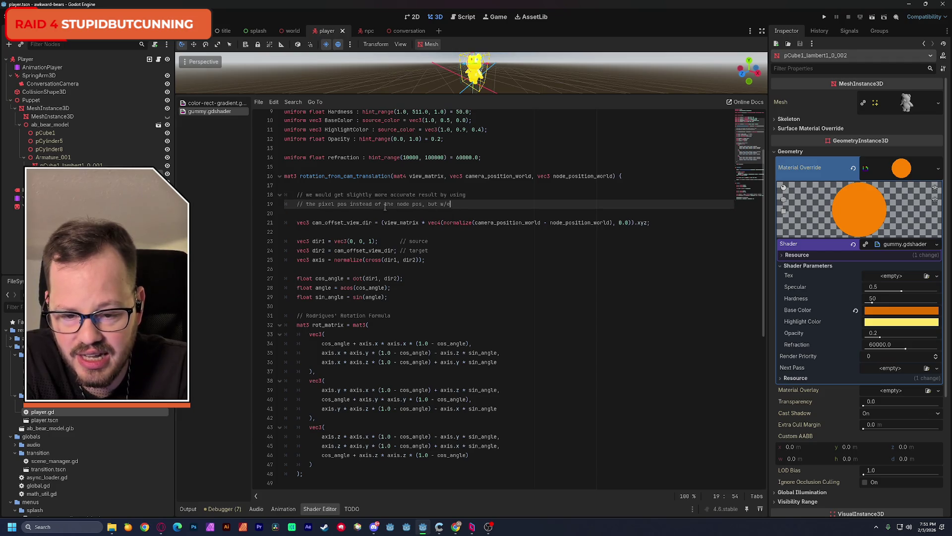
left_click_drag(453, 204, 318, 204)
left_click(462, 205)
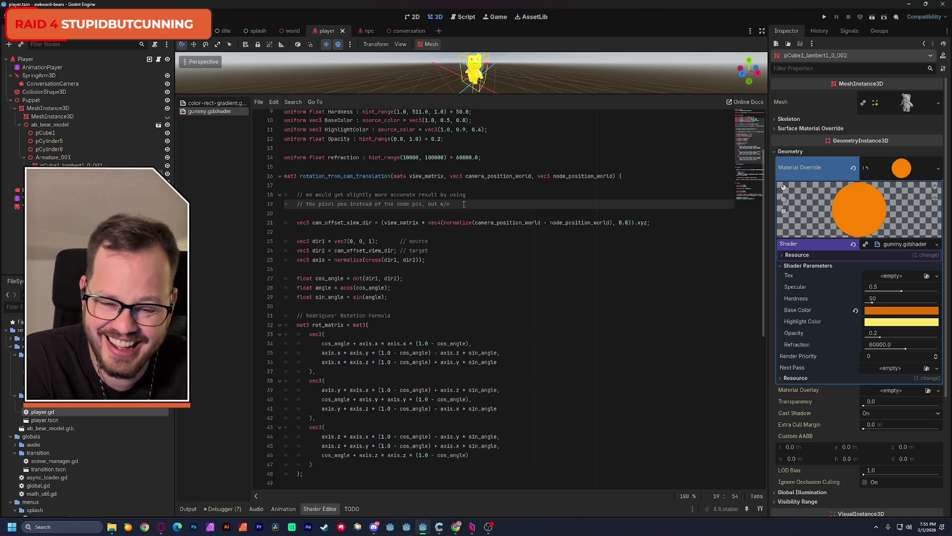
scroll(514, 226, "up", 2)
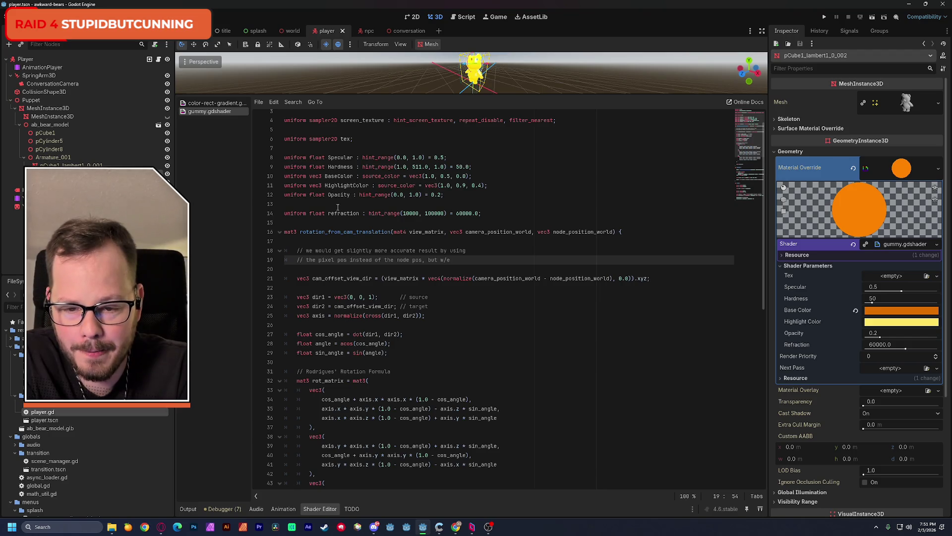
double_click(343, 158)
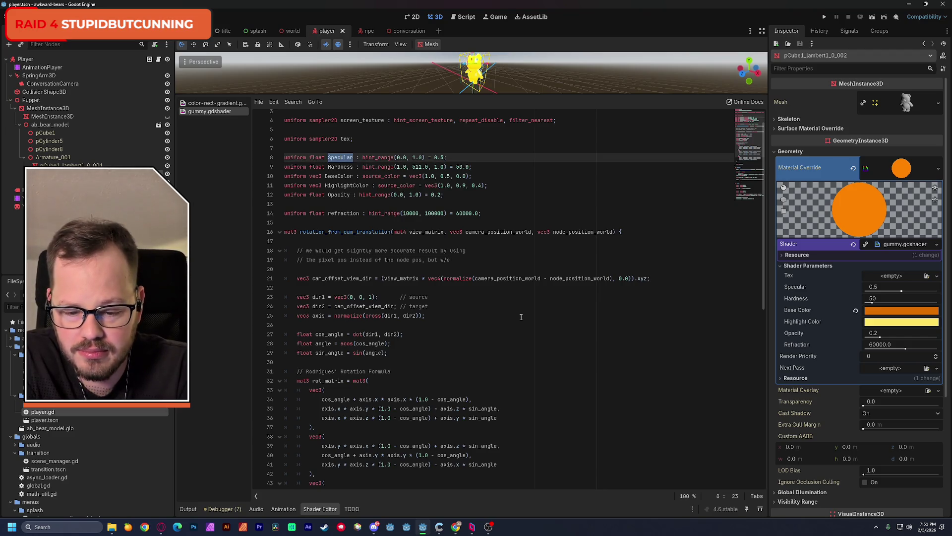
scroll(520, 316, "down", 13)
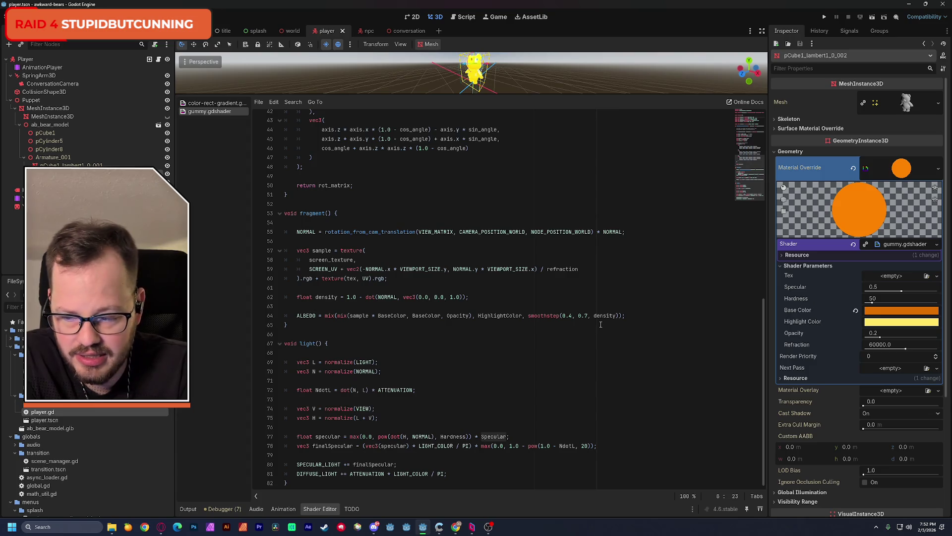
scroll(799, 348, "down", 5)
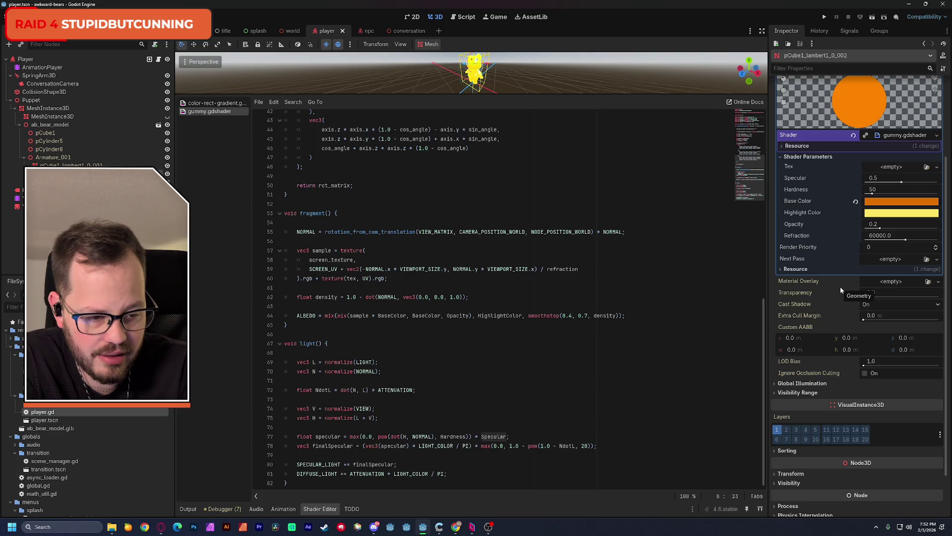
scroll(650, 284, "up", 10)
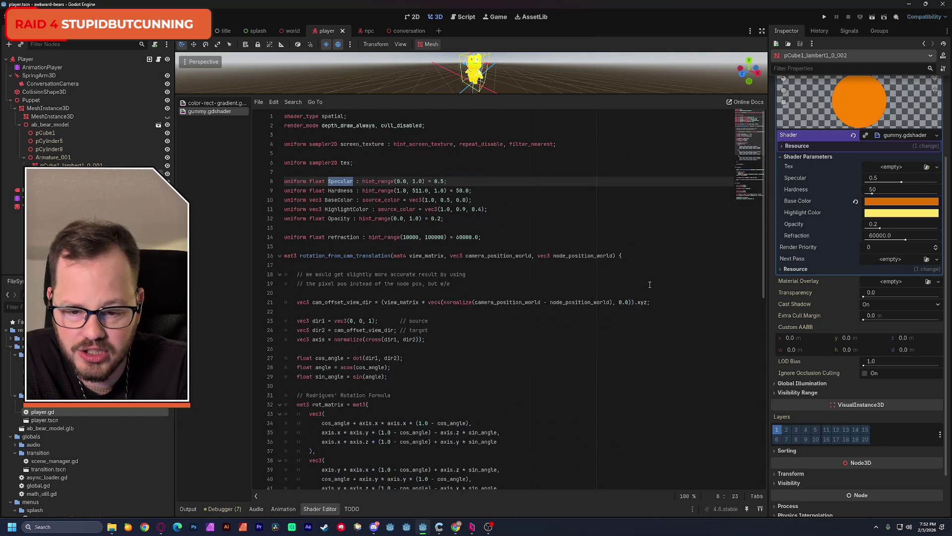
left_click(461, 219)
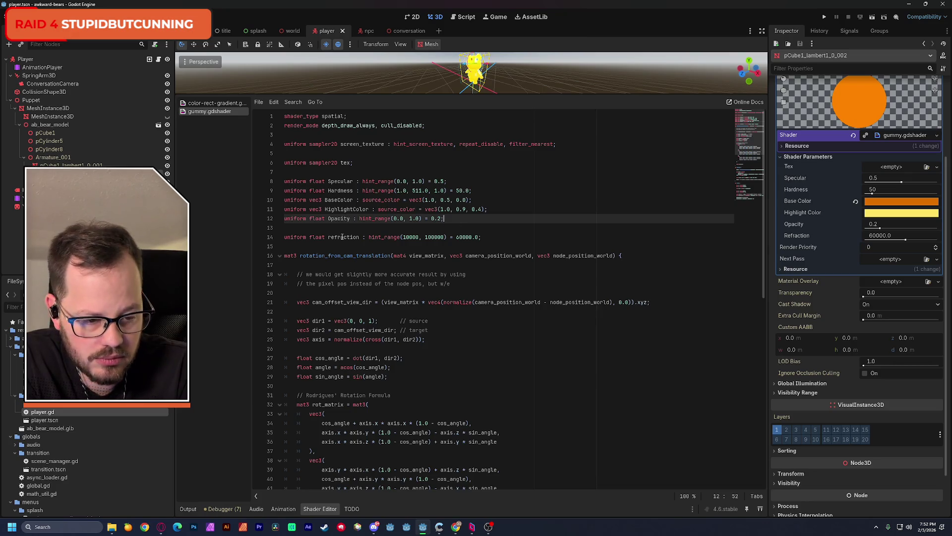
double_click(342, 237)
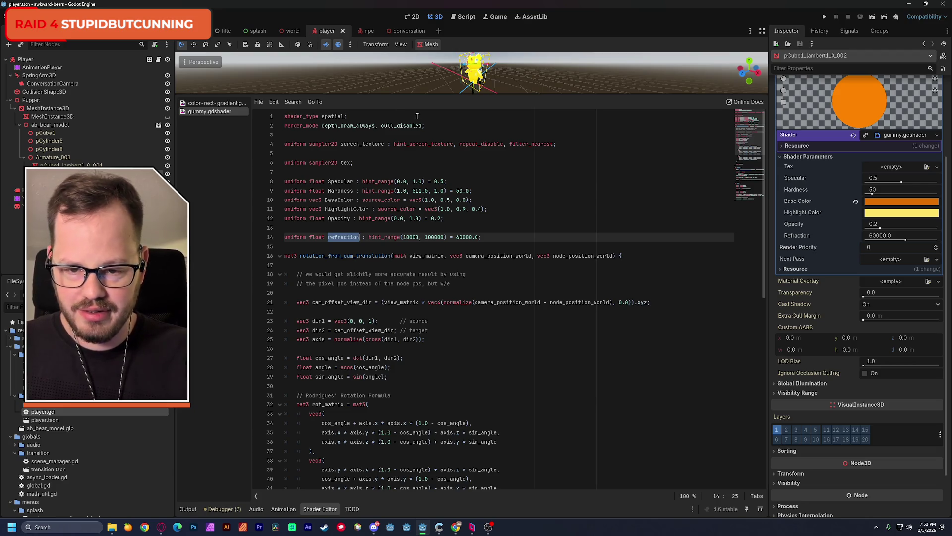
left_click_drag(379, 96, 380, 309)
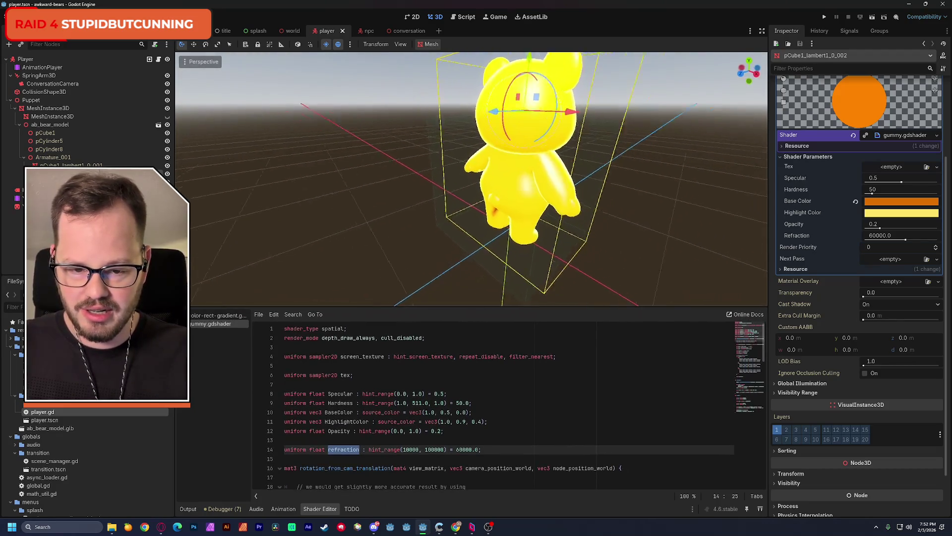
- Give the eye mesh pCube1_lambert1_0_001 a new StandardMaterial3D override and expand its Albedo settings
key("KP_1")
key("f")
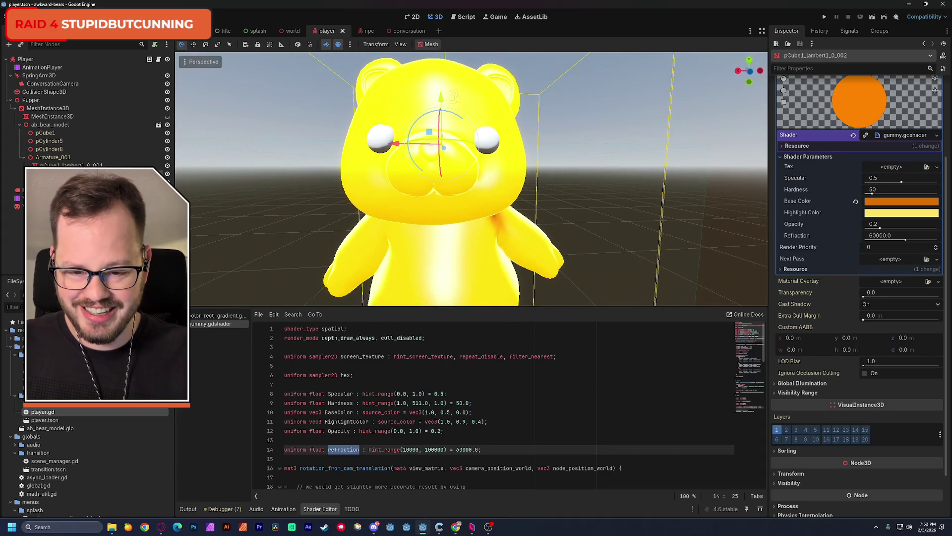
left_click(221, 179)
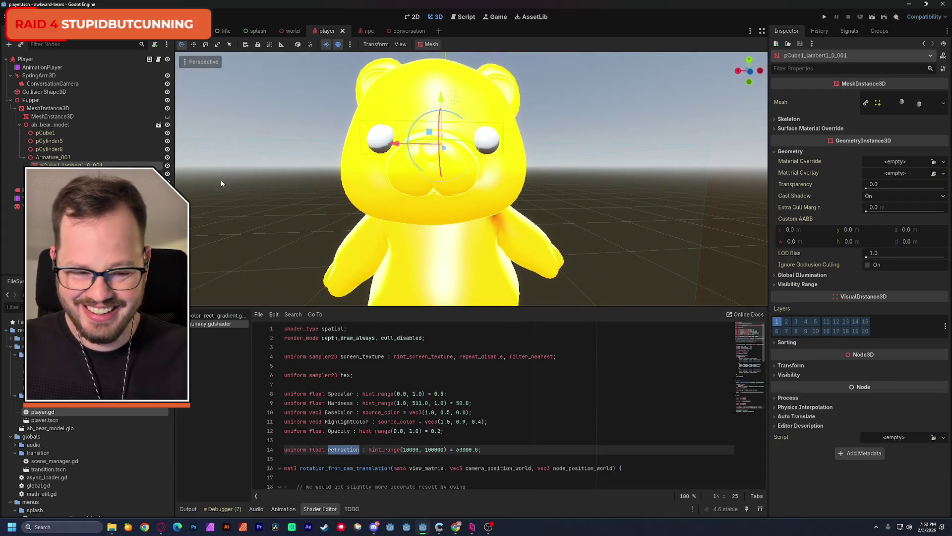
left_click(913, 163)
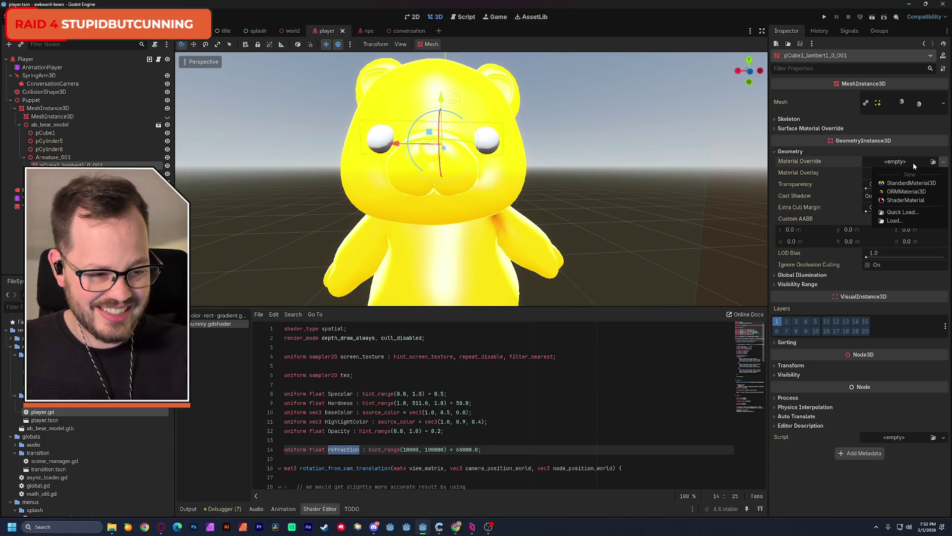
left_click(927, 199)
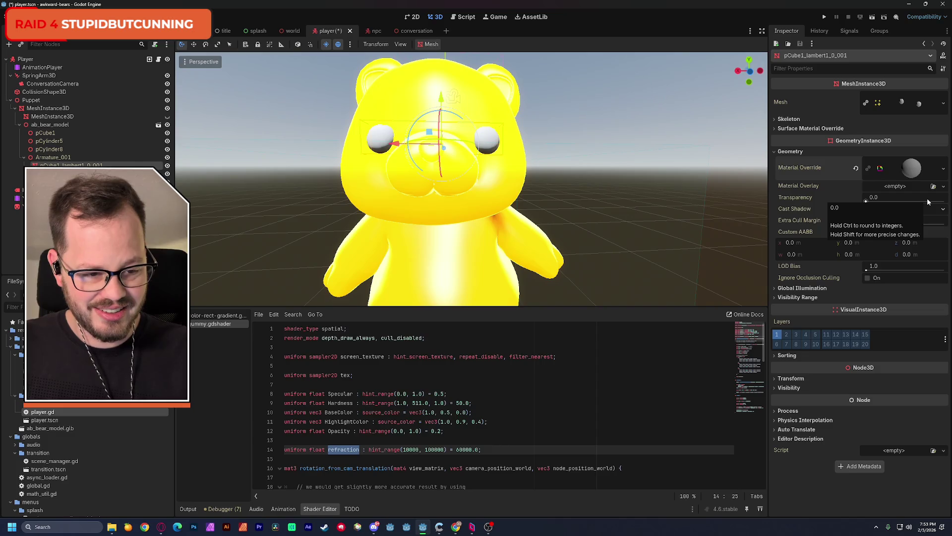
key("ctrl+z")
left_click(907, 162)
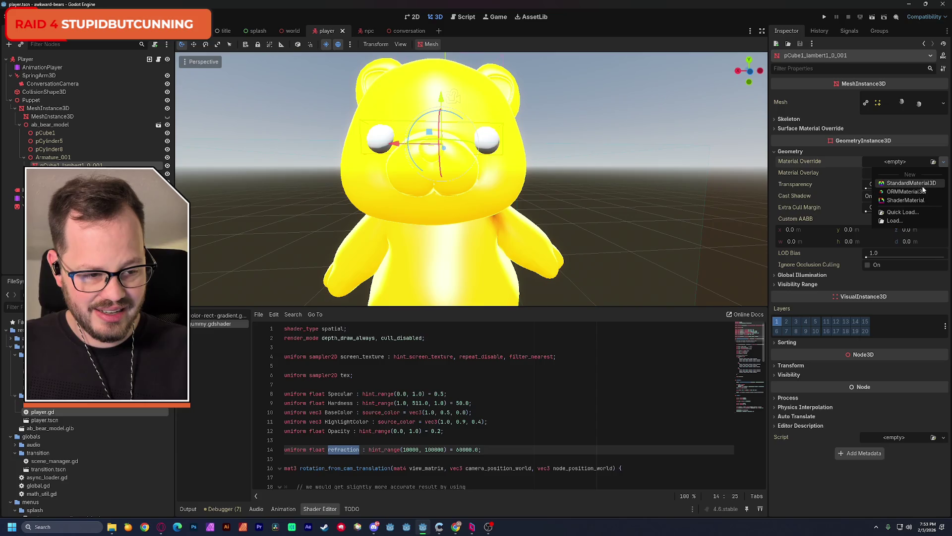
left_click(911, 184)
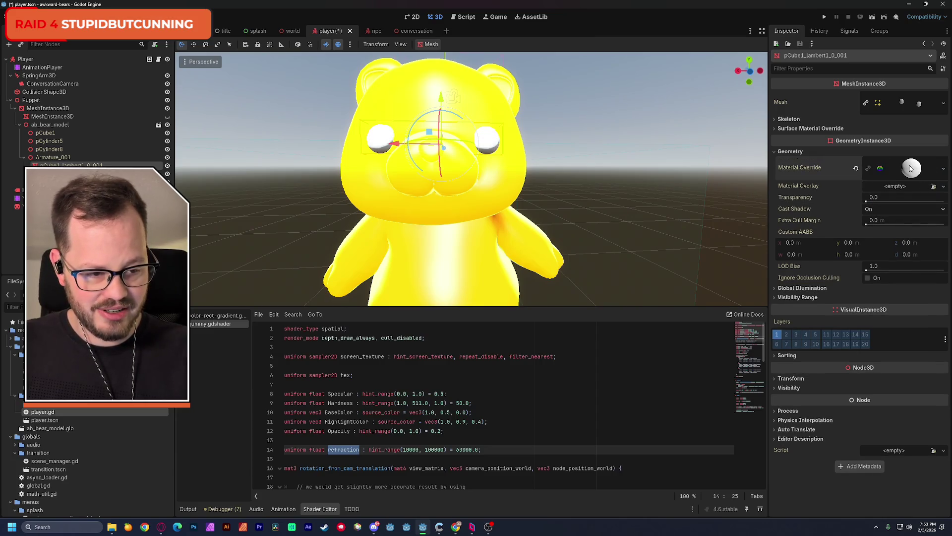
left_click(910, 171)
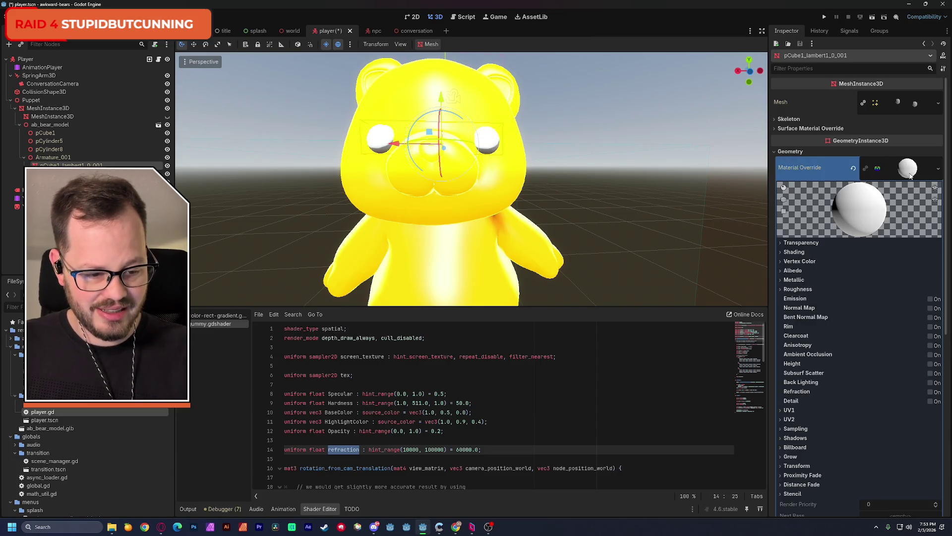
left_click(793, 270)
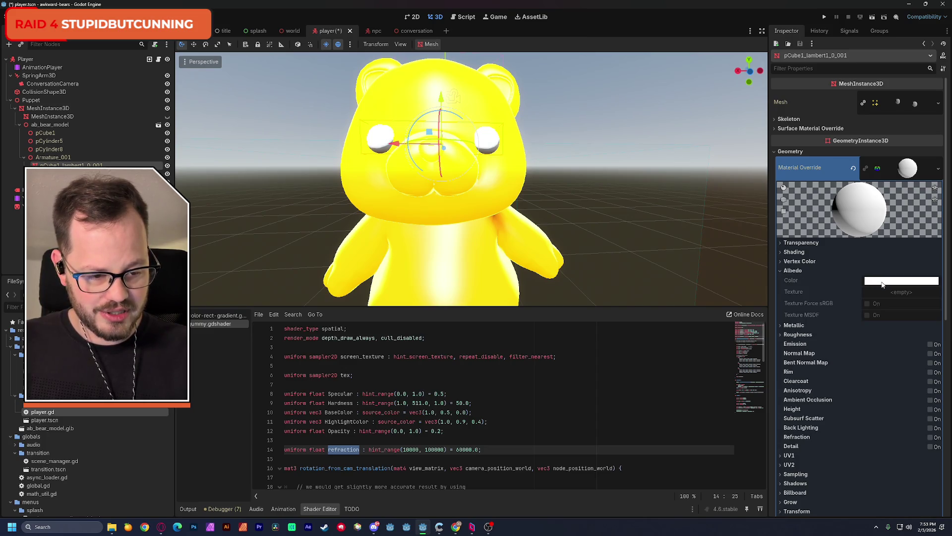
left_click(799, 261)
- Save the scene, then set the eye material's Albedo Color to black
key("ctrl+s")
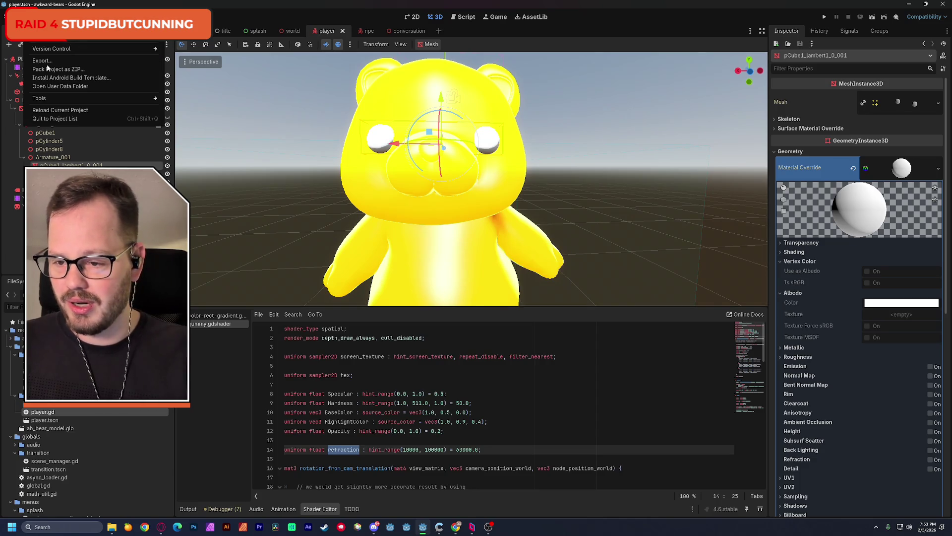
key("alt+Tab")
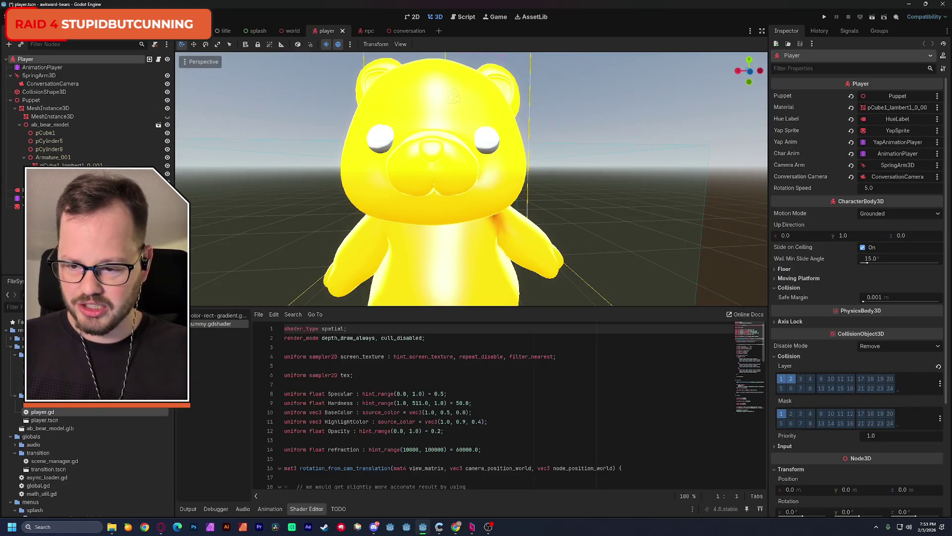
left_click(53, 158)
left_click(59, 164)
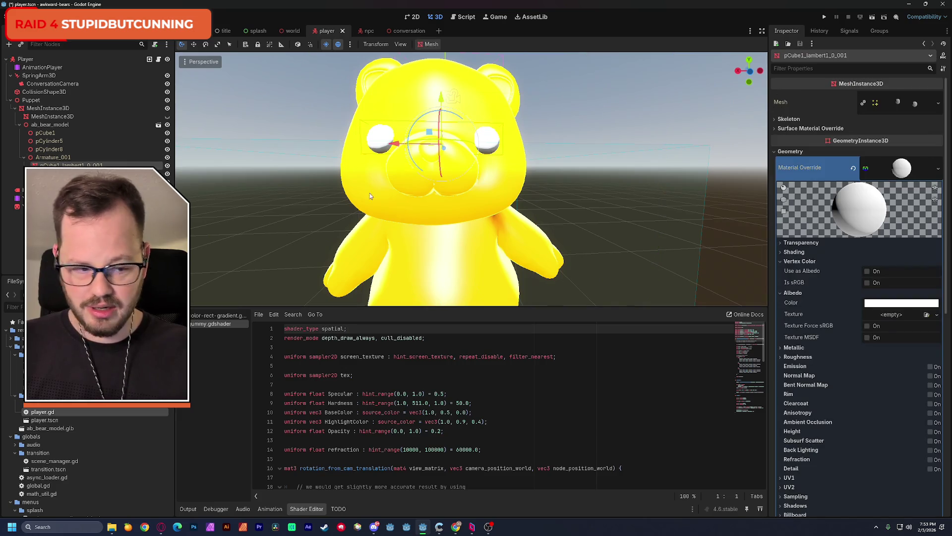
left_click(877, 304)
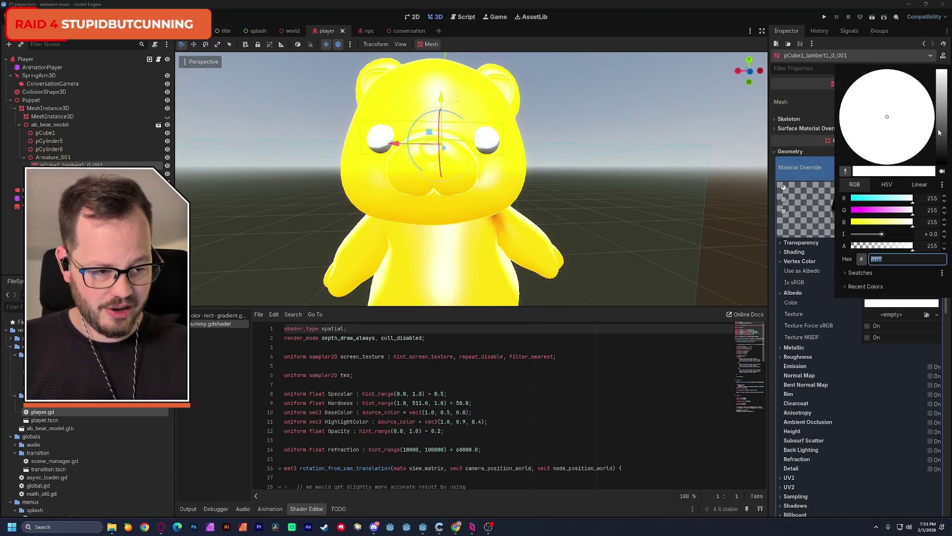
left_click_drag(939, 132, 948, 208)
left_click(530, 194)
- Pull the view back to the whole bear, save the scene, and select the body mesh
mouse_move(531, 193)
left_mouse_down()
mouse_move(463, 93)
mouse_move(518, 96)
left_mouse_up()
scroll(449, 102, "down", 3)
mouse_move(449, 103)
left_mouse_down()
mouse_move(400, 81)
mouse_move(432, 63)
mouse_move(421, 84)
mouse_move(453, 95)
mouse_move(273, 59)
mouse_move(432, 97)
mouse_move(480, 265)
left_mouse_up()
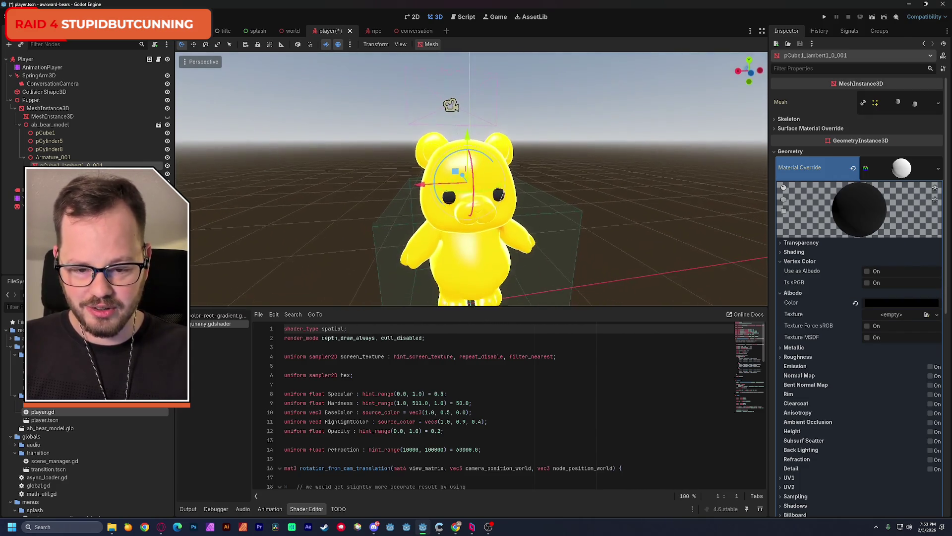
key("ctrl+s")
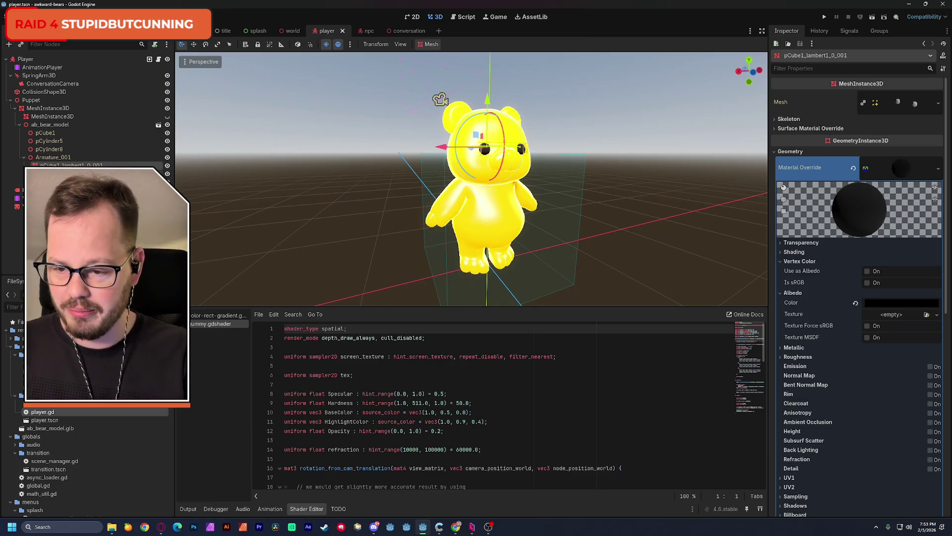
left_click(481, 264)
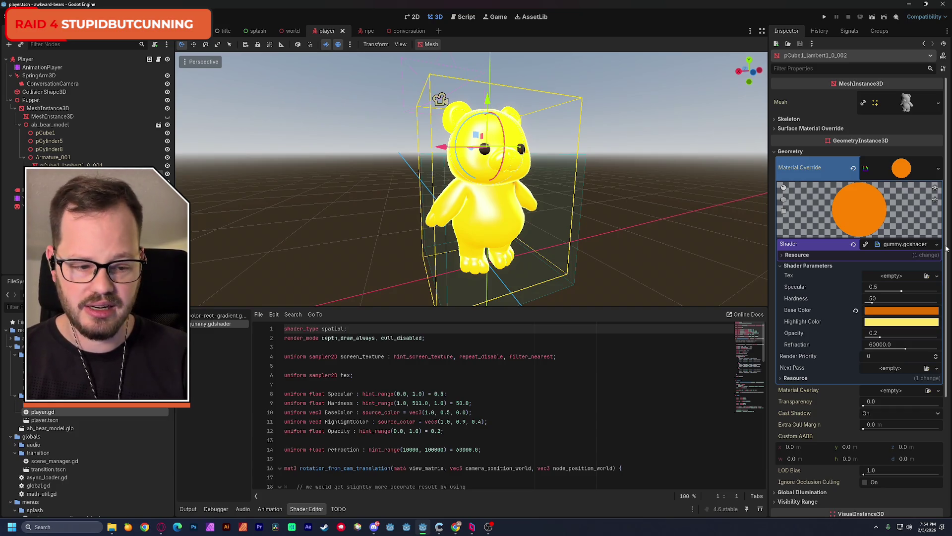
- Adjust the gummy body mesh's transparency, set its Cast Shadow to Off, and save the scene
left_click_drag(946, 248, 938, 316)
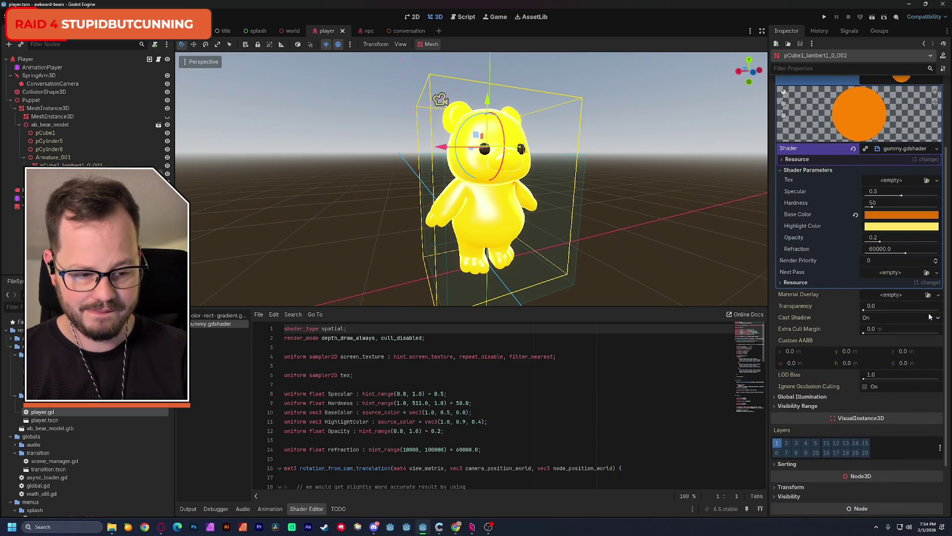
mouse_move(864, 311)
left_mouse_down()
mouse_move(890, 311)
mouse_move(877, 322)
left_mouse_up()
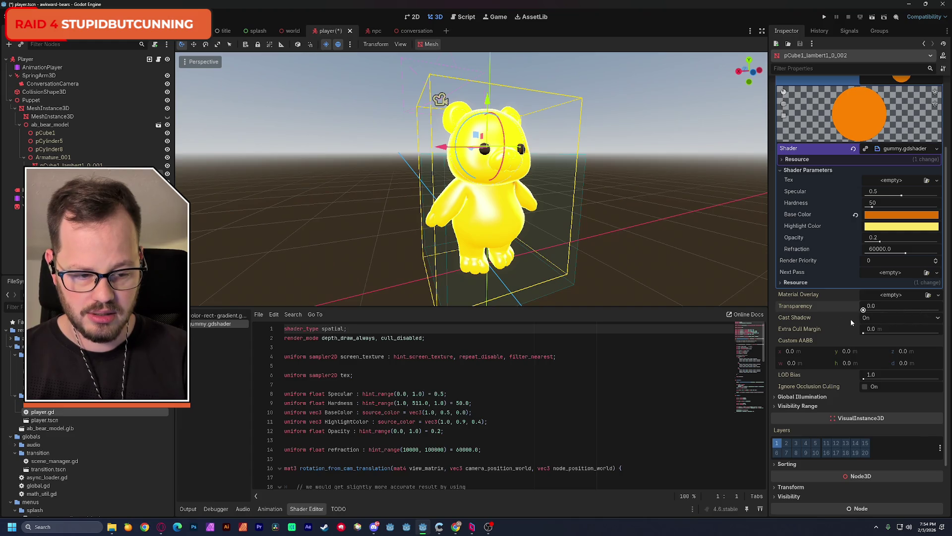
left_click(868, 318)
left_click(878, 331)
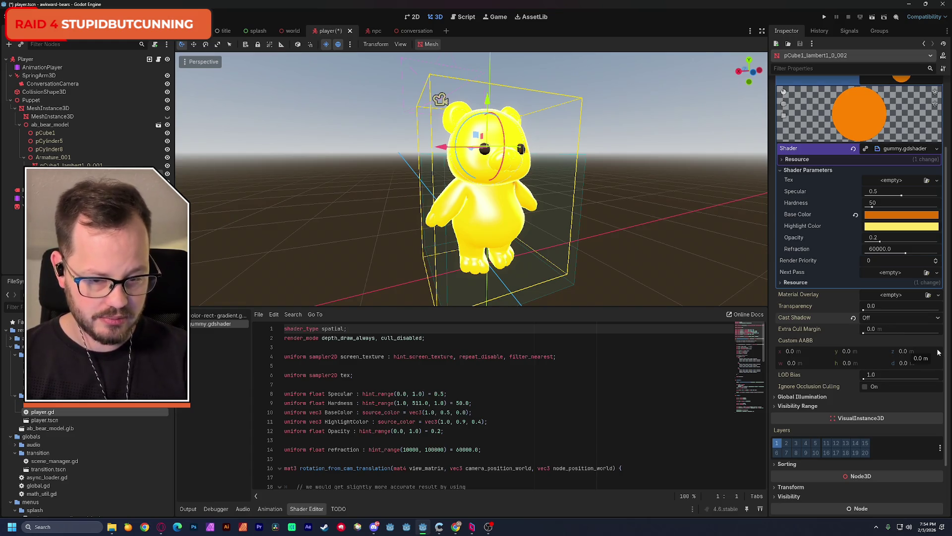
key("ctrl+s")
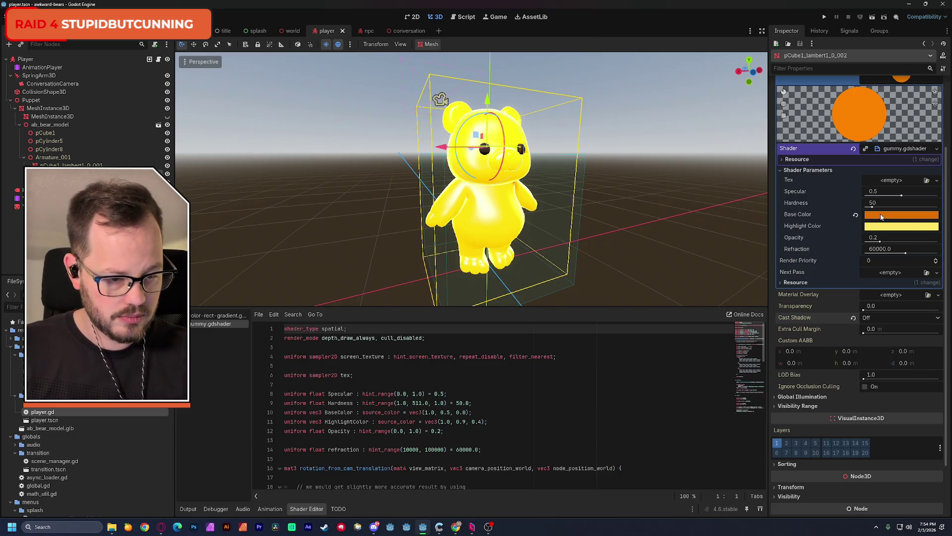
- Tune the gummy material to Specular 0.203, Hardness 47 and Opacity 0.025, saving as you go
mouse_move(903, 198)
left_mouse_down()
mouse_move(851, 198)
mouse_move(913, 199)
mouse_move(893, 202)
left_mouse_up()
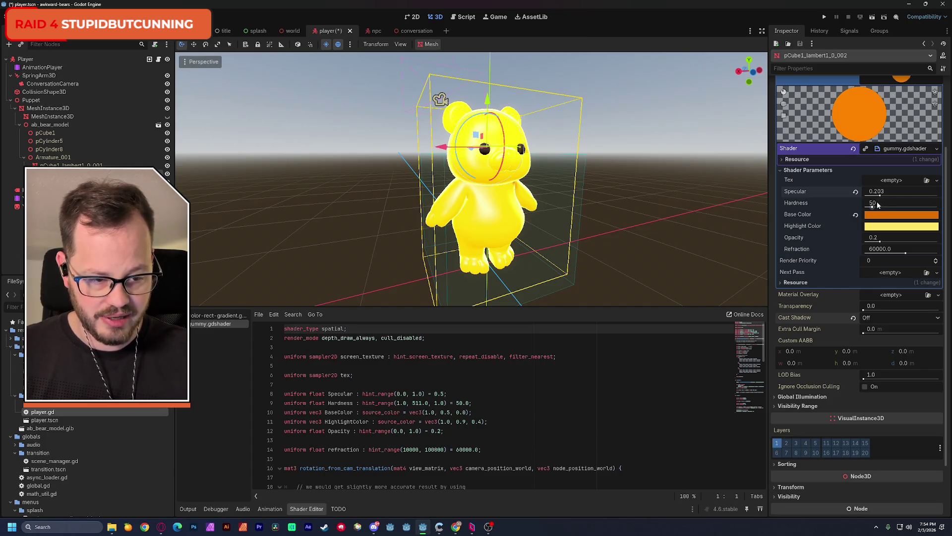
left_click_drag(872, 209, 870, 213)
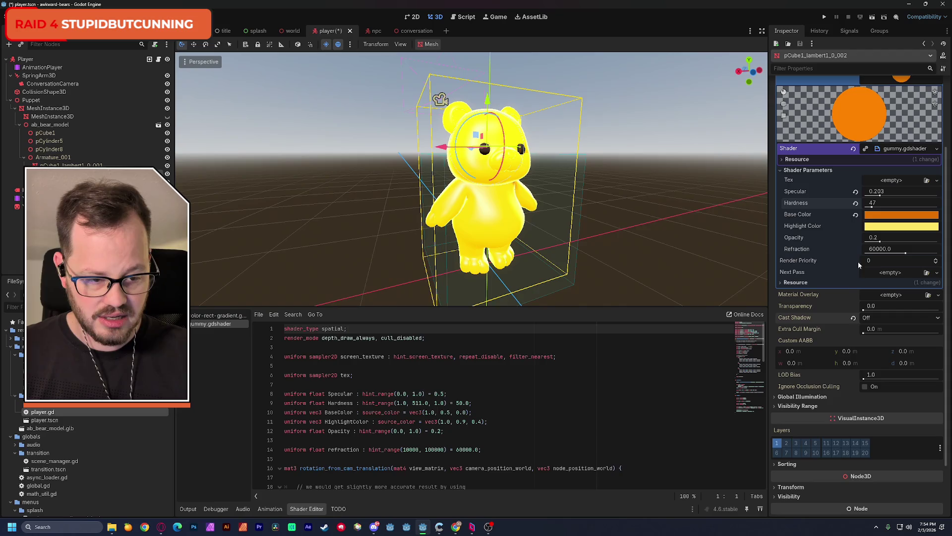
mouse_move(879, 241)
left_mouse_down()
mouse_move(866, 241)
mouse_move(938, 241)
mouse_move(932, 253)
mouse_move(888, 253)
left_mouse_up()
mouse_move(715, 242)
left_mouse_down()
mouse_move(620, 243)
mouse_move(685, 239)
left_mouse_up()
key("ctrl+s")
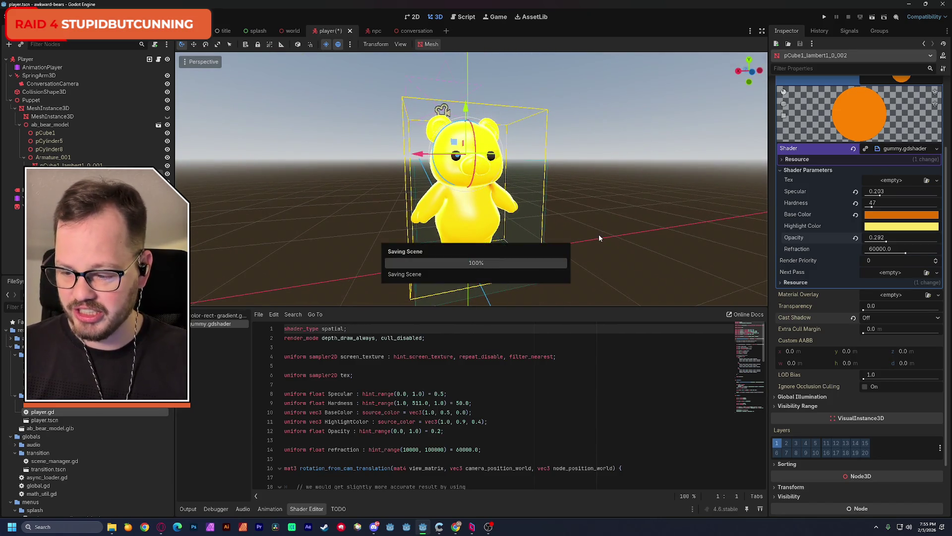
left_click_drag(877, 207, 866, 207)
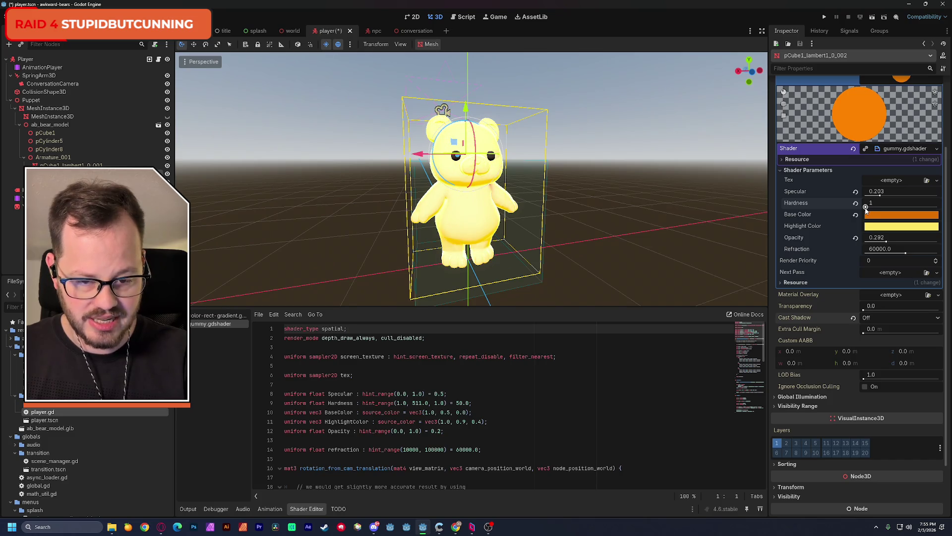
key("ctrl+s")
key("ctrl+z")
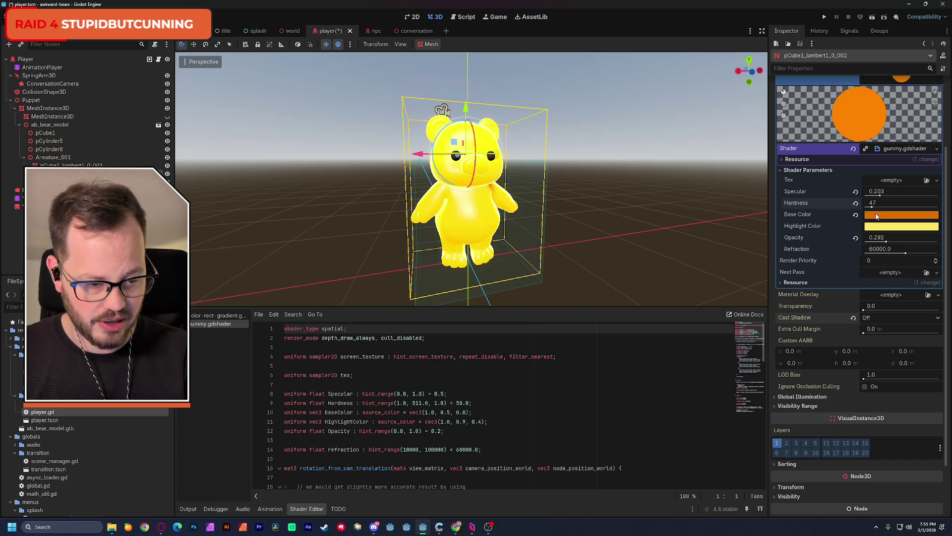
mouse_move(876, 238)
left_mouse_down()
mouse_move(854, 257)
mouse_move(878, 242)
left_mouse_up()
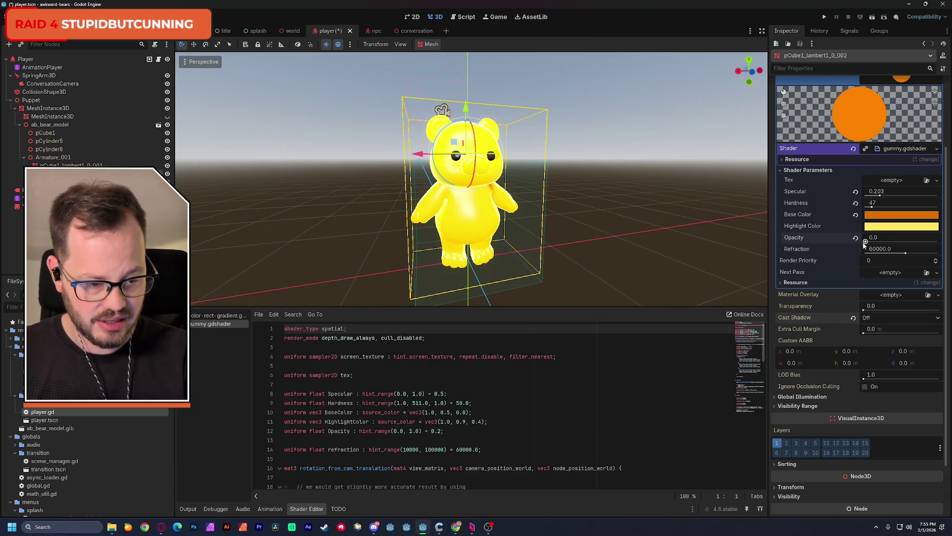
key("ctrl+s")
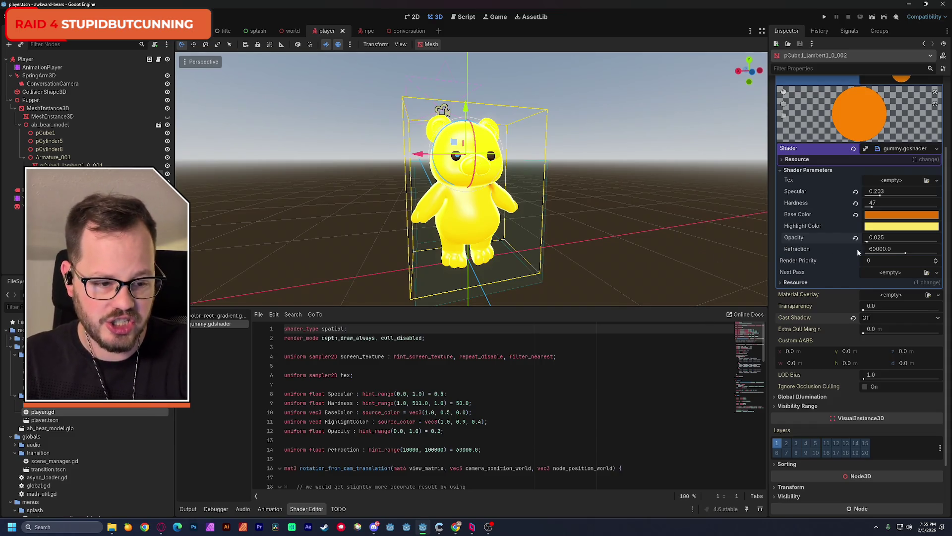
- Set the gummy material's Refraction to 23538.464 and save the player scene
mouse_move(904, 253)
left_mouse_down()
mouse_move(865, 259)
mouse_move(939, 257)
mouse_move(871, 257)
left_mouse_up()
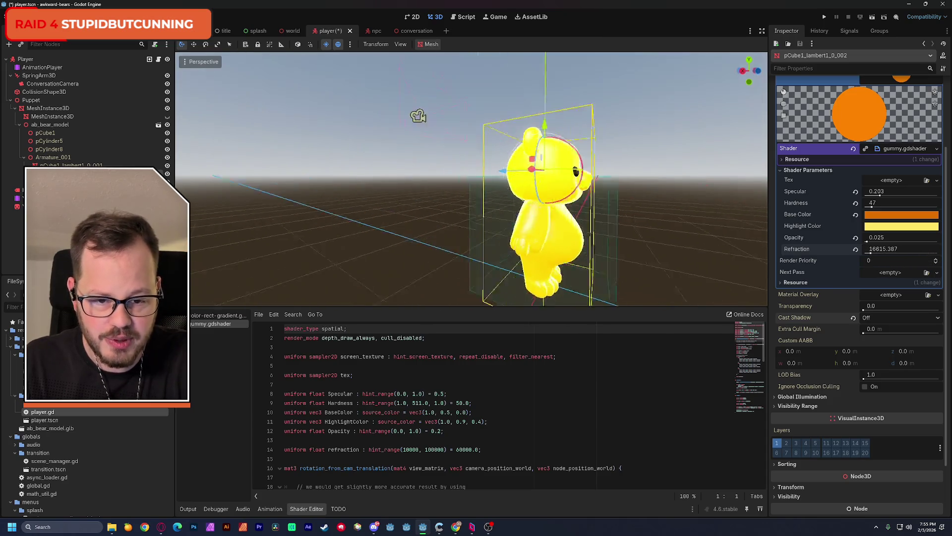
scroll(554, 232, "up", 4)
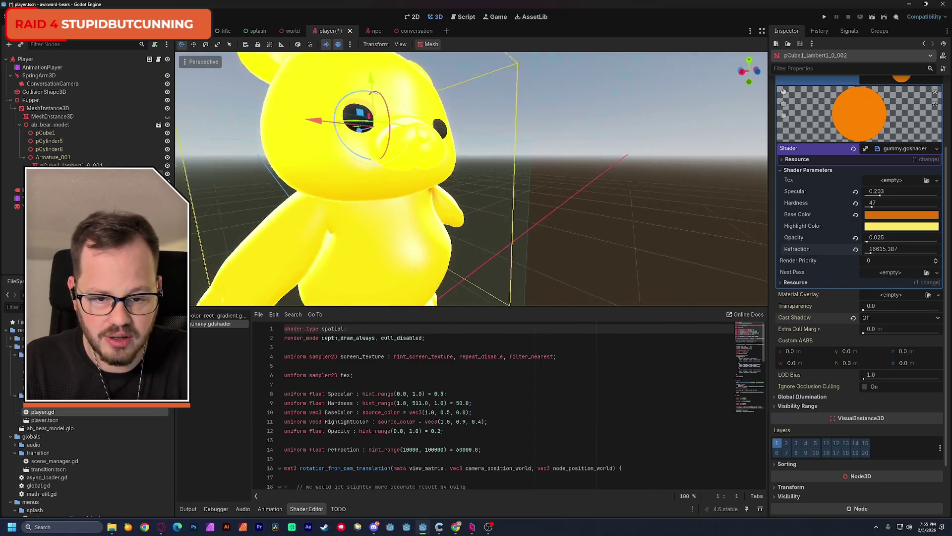
scroll(471, 179, "down", 3)
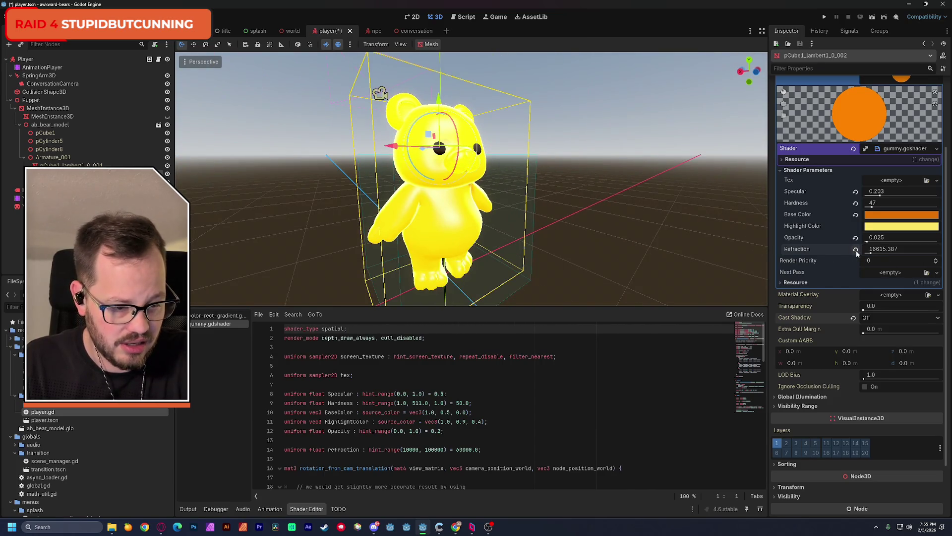
mouse_move(871, 254)
left_mouse_down()
mouse_move(890, 254)
mouse_move(876, 254)
left_mouse_up()
key("ctrl+s")
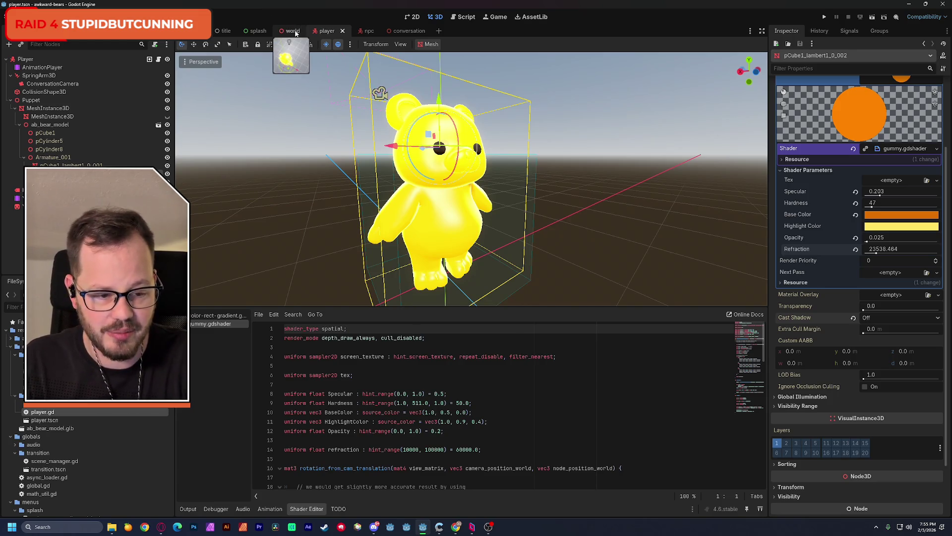
left_click(293, 31)
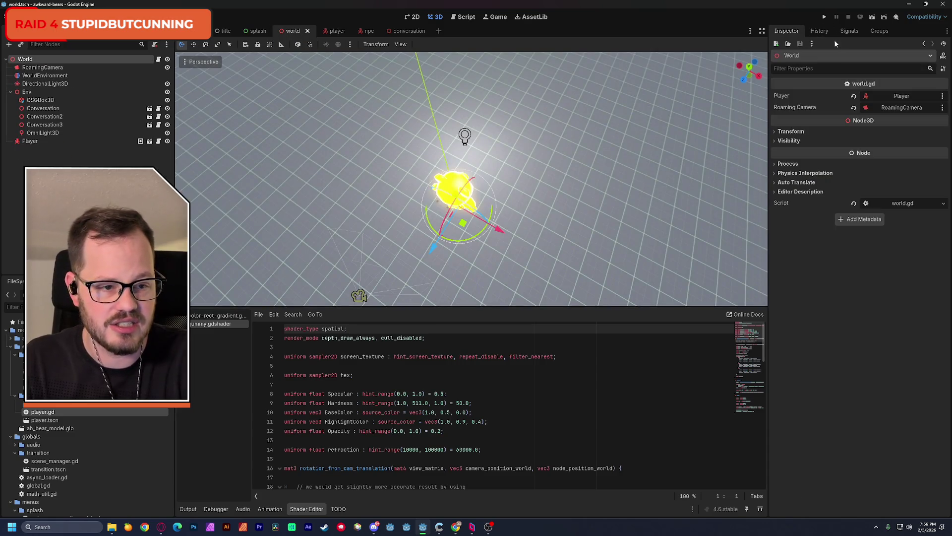
- Run the world scene, check the yellow gummy bear among teal cubes, then close the game
left_click(872, 17)
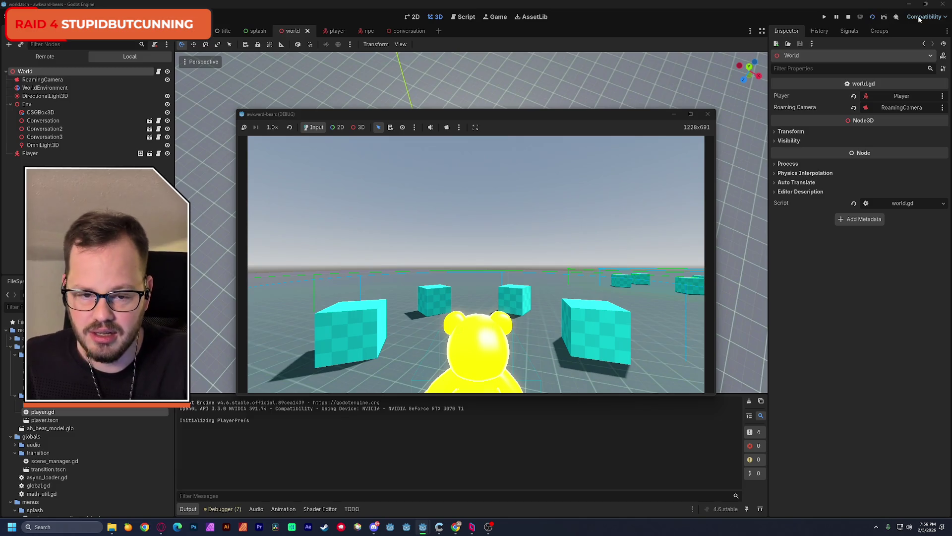
mouse_move(696, 118)
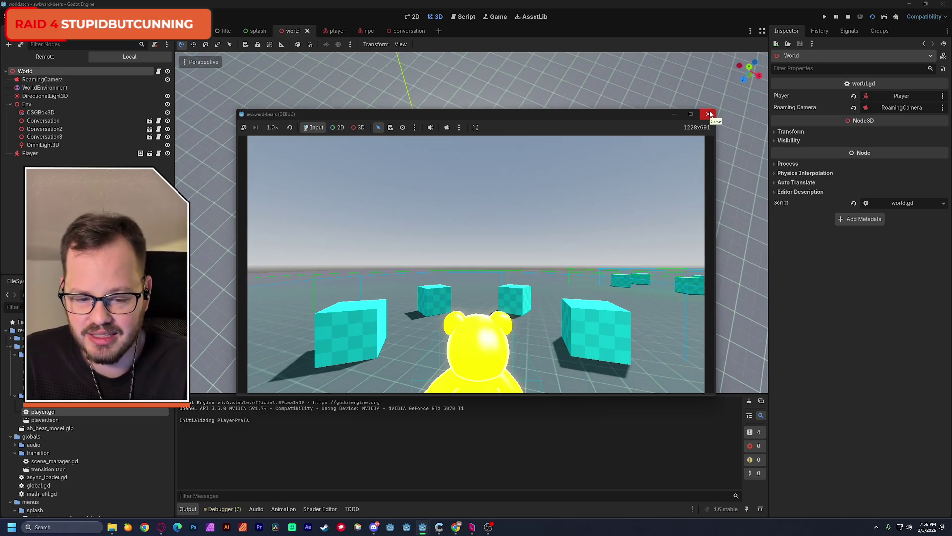
left_click(709, 114)
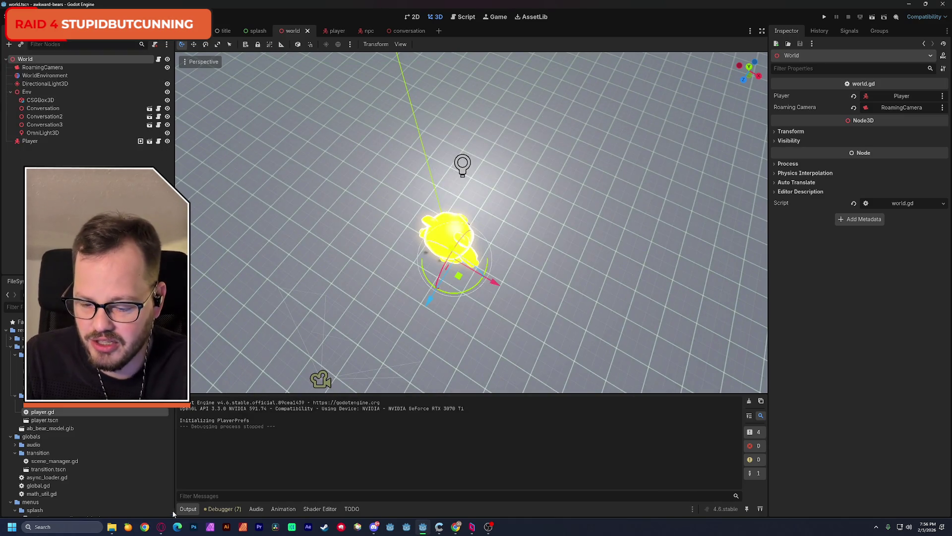
- Bring up the Godot Shaders Goo page and orbit its live preview sphere
mouse_move(456, 526)
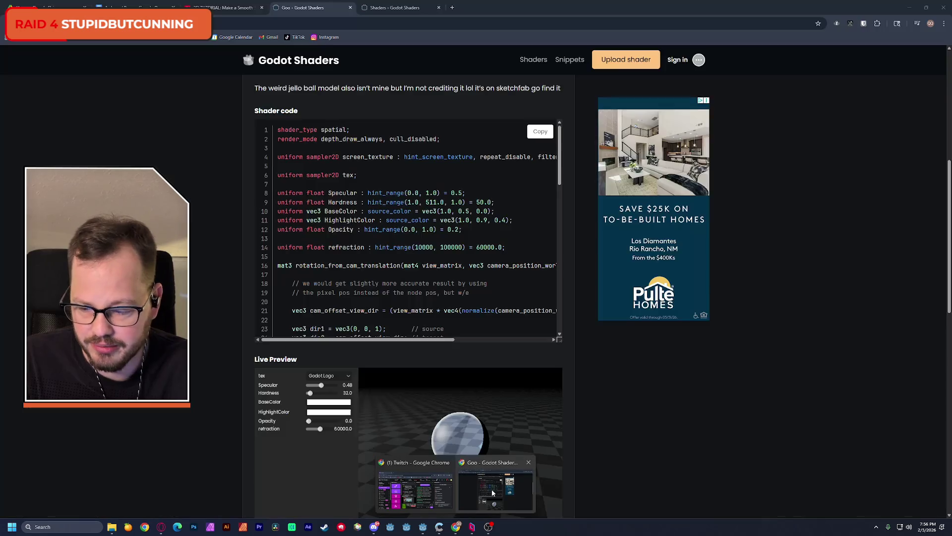
left_click(492, 489)
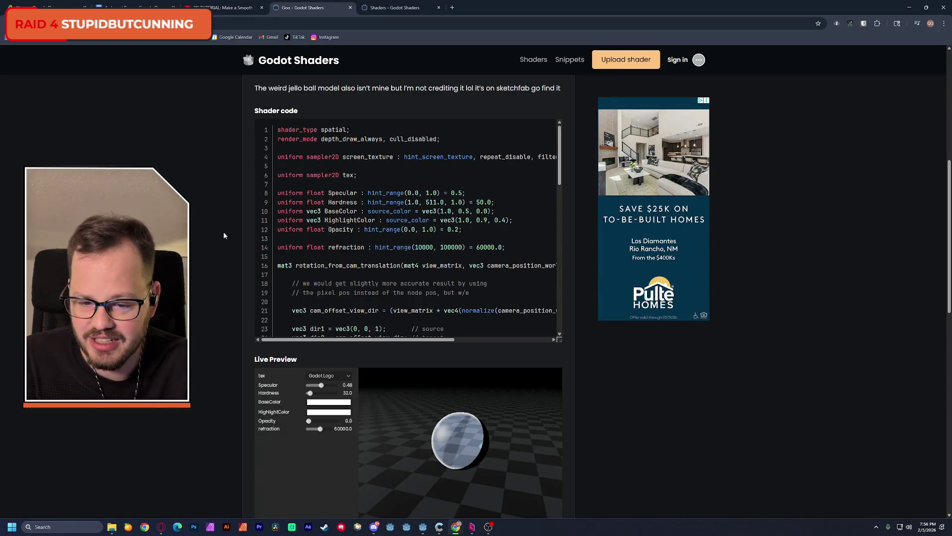
scroll(571, 344, "down", 4)
mouse_move(541, 308)
left_mouse_down()
mouse_move(446, 250)
mouse_move(406, 239)
mouse_move(490, 260)
mouse_move(499, 288)
mouse_move(534, 299)
mouse_move(456, 288)
mouse_move(497, 275)
mouse_move(428, 266)
left_mouse_up()
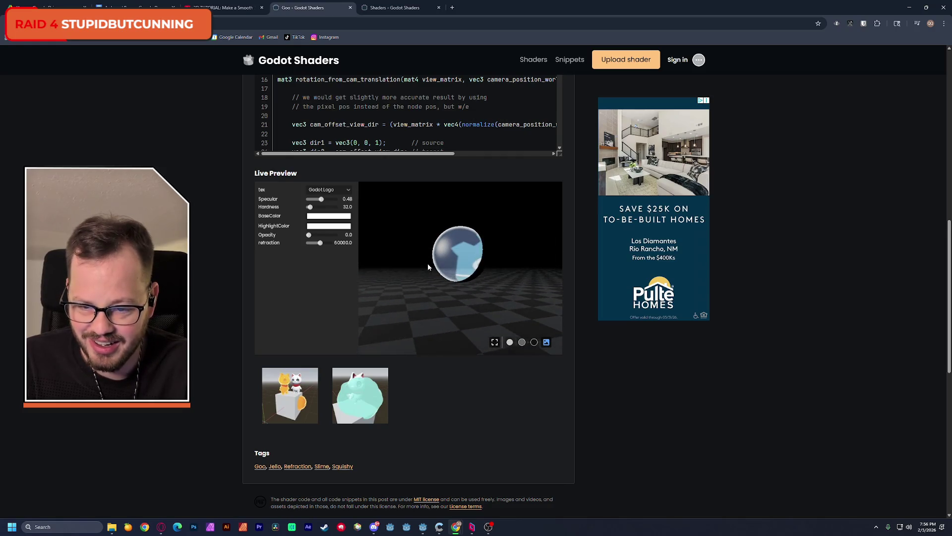
- Switch the preview texture to Noise, then to UV Gradient, and return to Godot
left_click(328, 189)
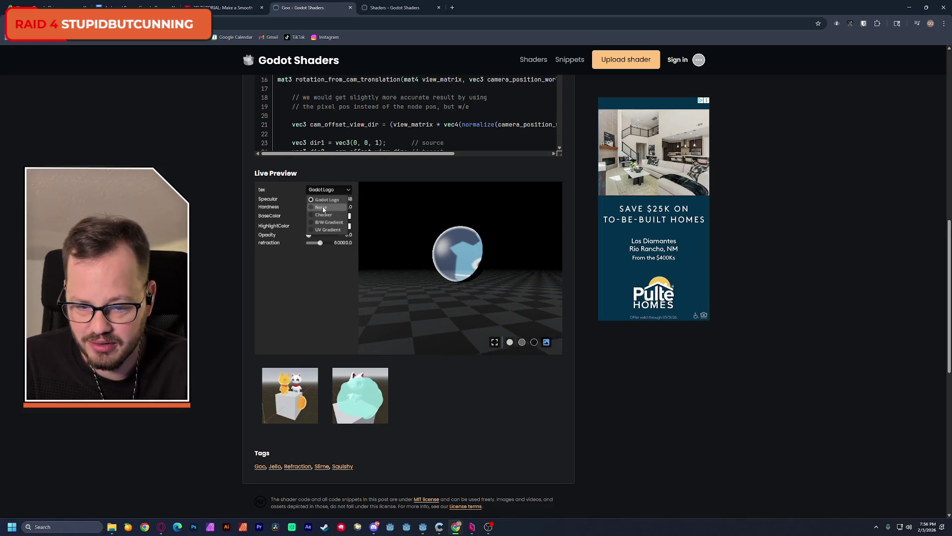
left_click(323, 208)
left_click(328, 189)
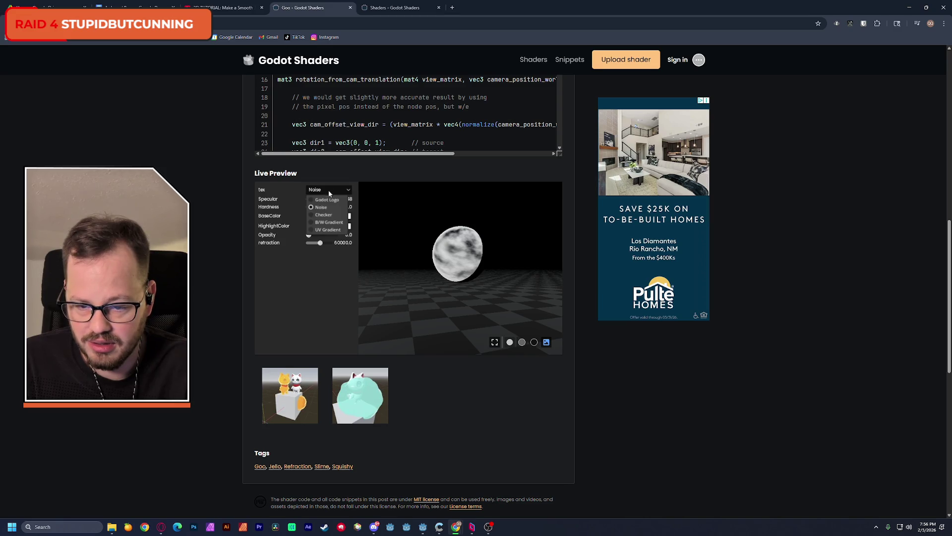
left_click(331, 230)
mouse_move(420, 245)
left_mouse_down()
mouse_move(423, 277)
mouse_move(446, 273)
mouse_move(433, 261)
left_mouse_up()
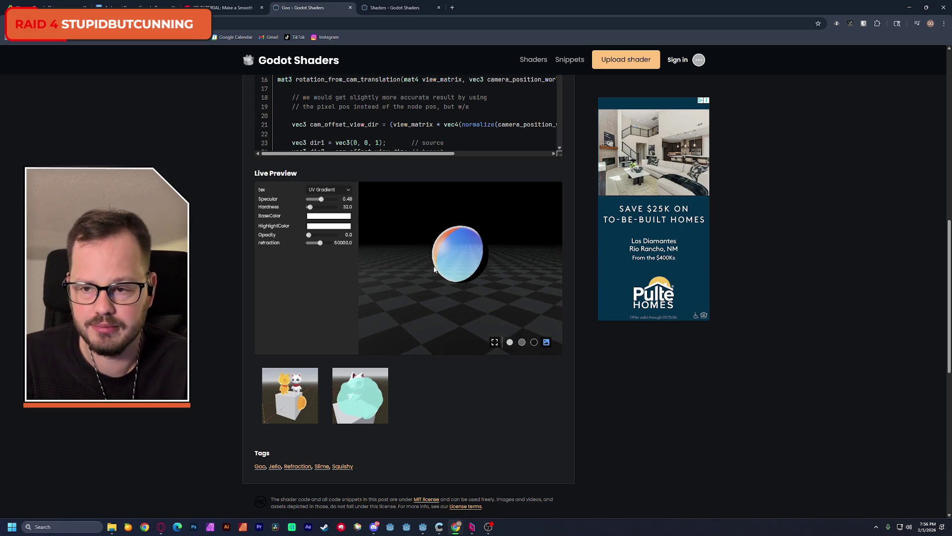
key("alt+Tab")
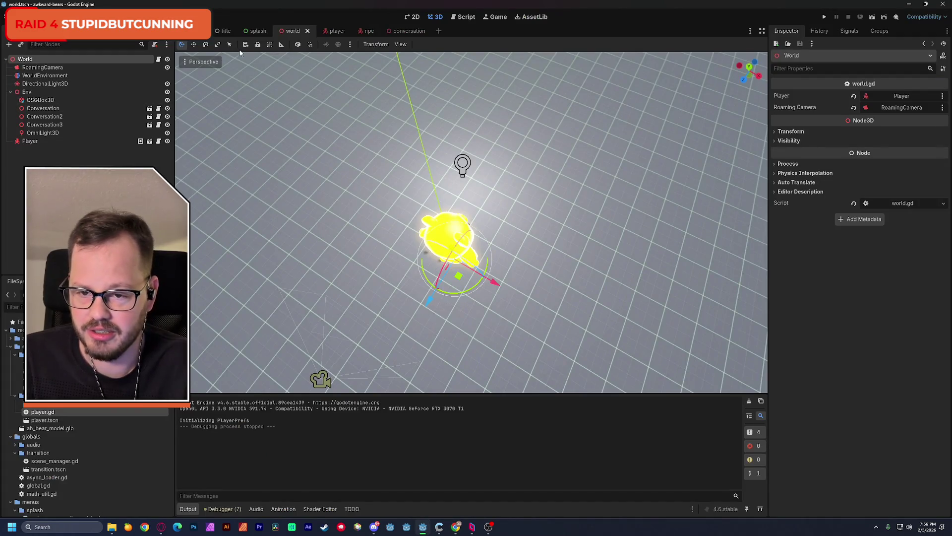
- In the player scene, expand the gummy shader's Resource details and select its file path
left_click(327, 31)
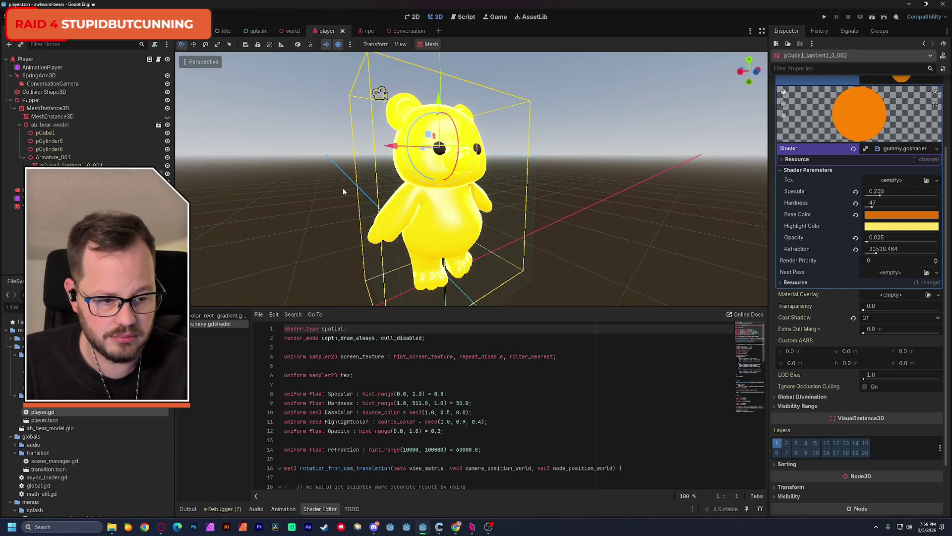
scroll(946, 208, "up", 2)
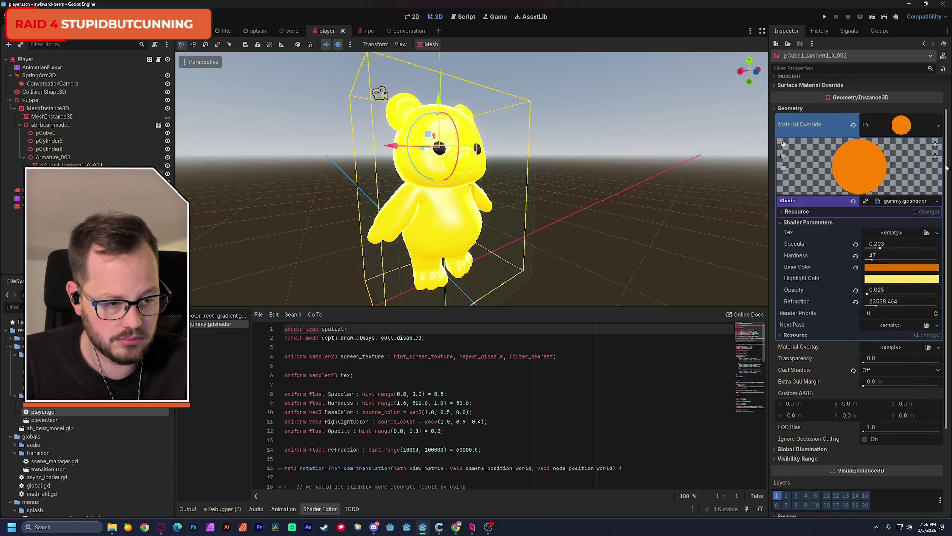
scroll(946, 215, "down", 3)
scroll(945, 216, "down", 2)
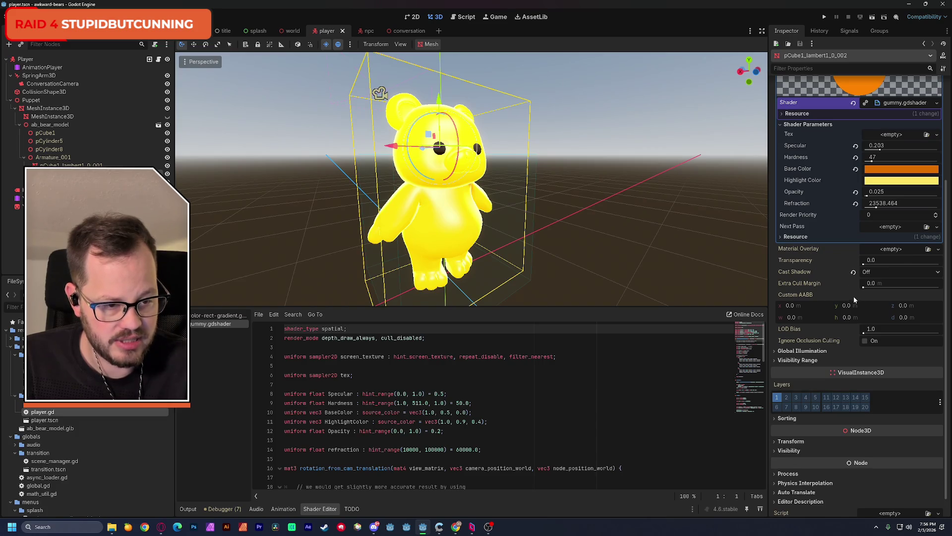
left_click(808, 115)
left_click_drag(878, 138, 941, 136)
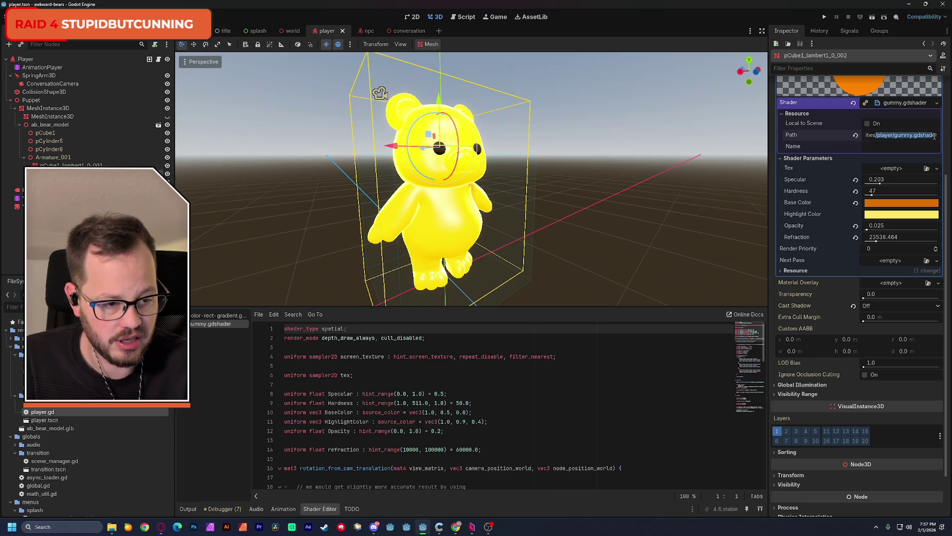
- Expand the material's Global Illumination and Visibility Range sections
scroll(947, 189, "down", 1)
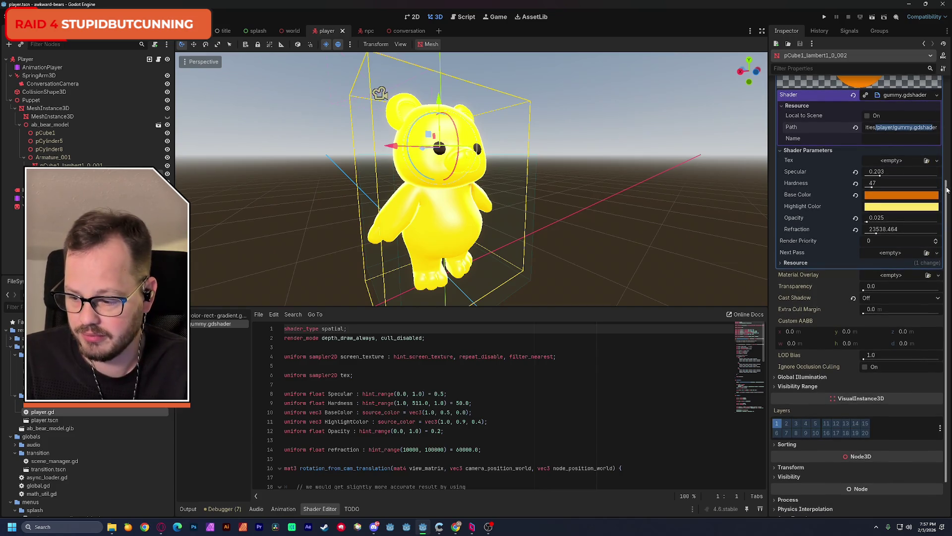
left_click_drag(947, 189, 945, 198)
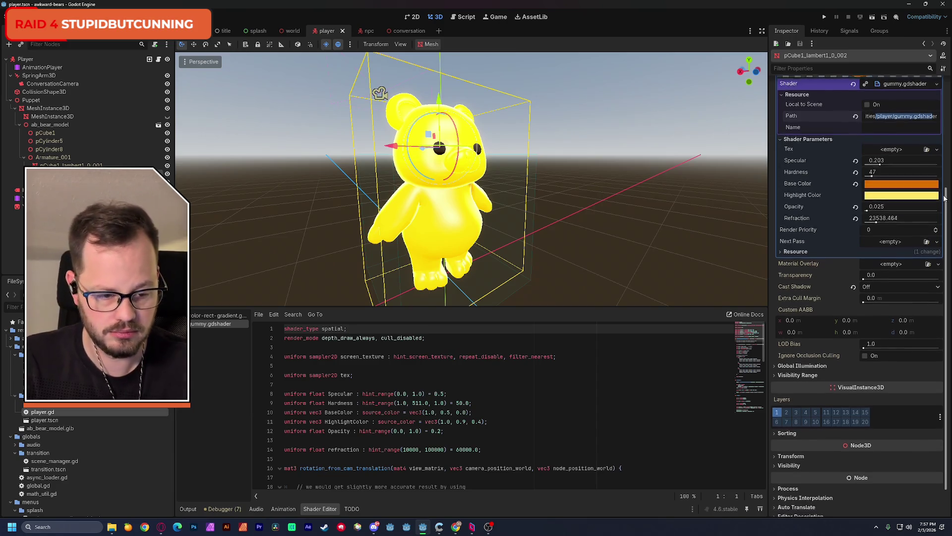
scroll(945, 198, "down", 3)
left_click(800, 329)
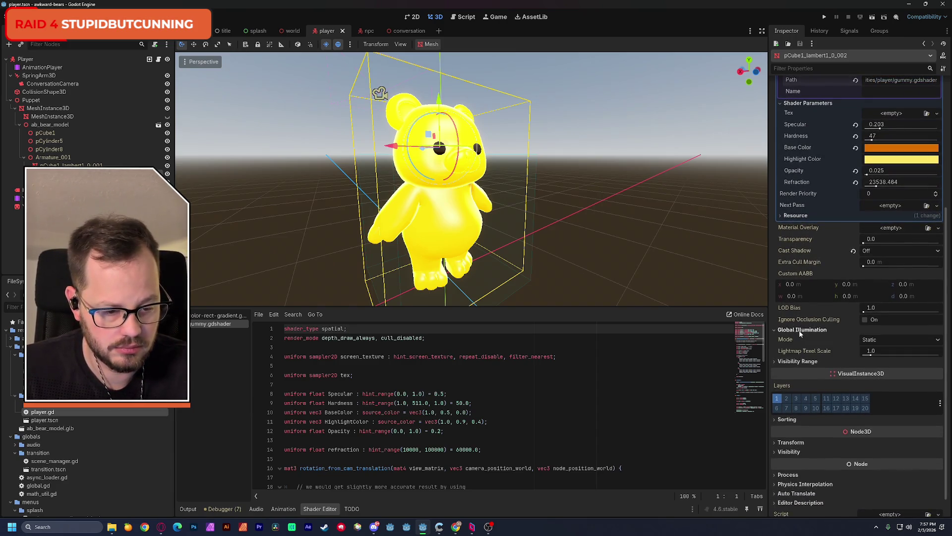
left_click(801, 362)
left_click_drag(949, 235, 951, 286)
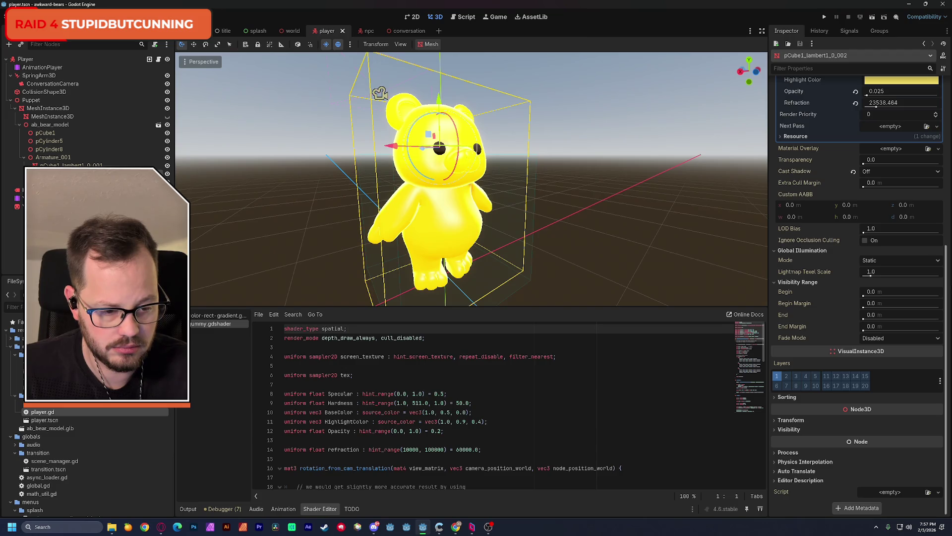
key("alt+Tab")
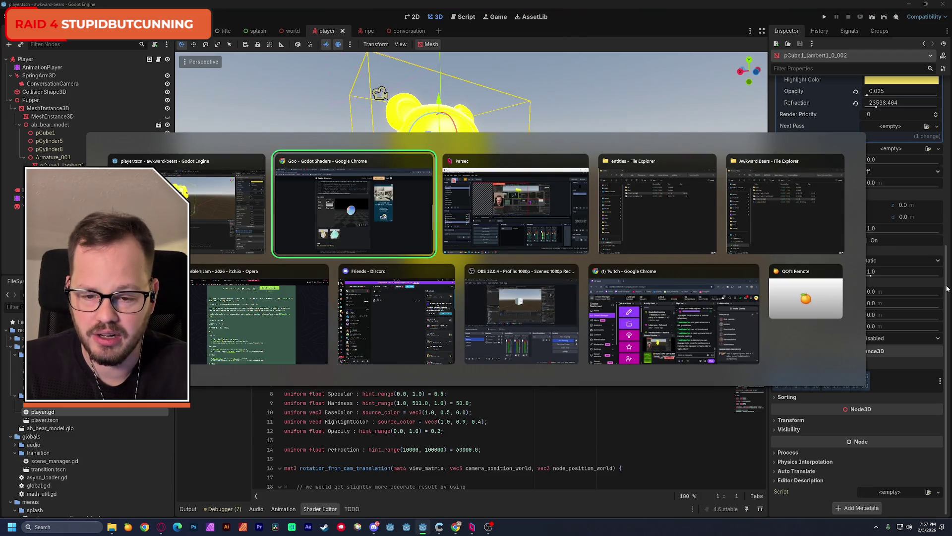
scroll(751, 303, "up", 6)
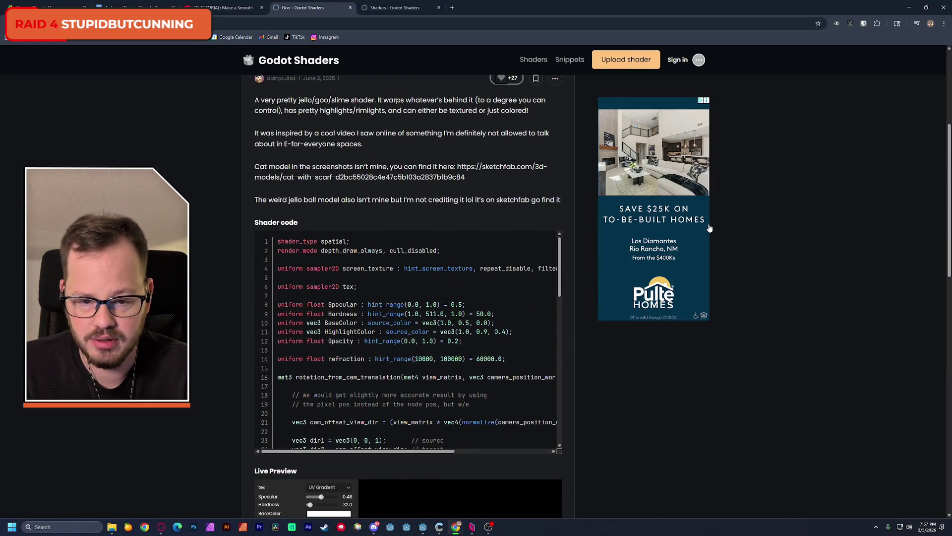
scroll(353, 175, "up", 1)
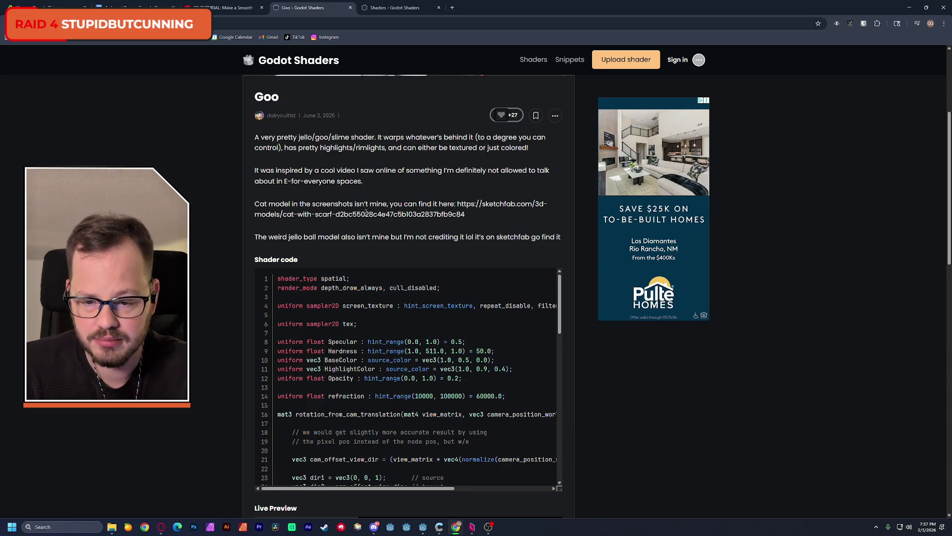
left_click_drag(304, 237, 499, 237)
left_click(517, 234)
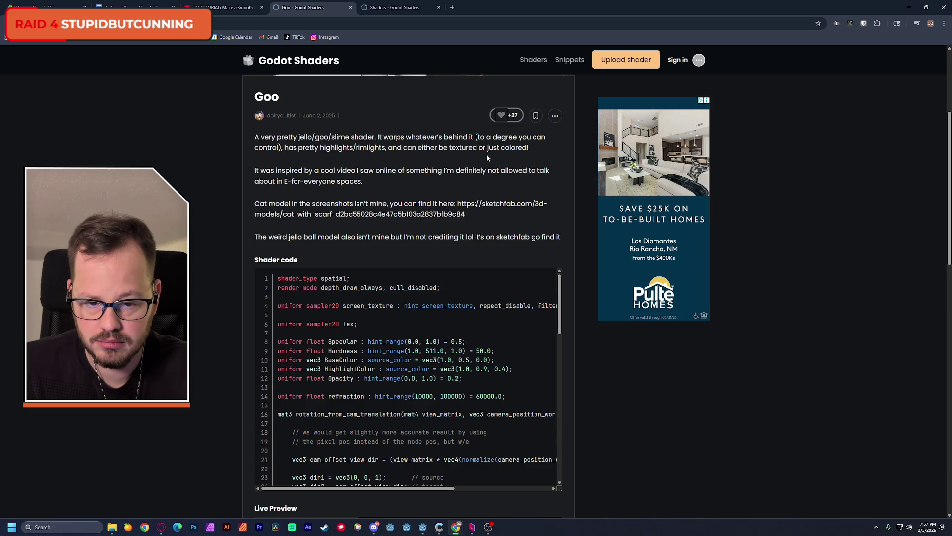
mouse_move(328, 170)
left_mouse_down()
mouse_move(520, 171)
mouse_move(330, 181)
left_mouse_up()
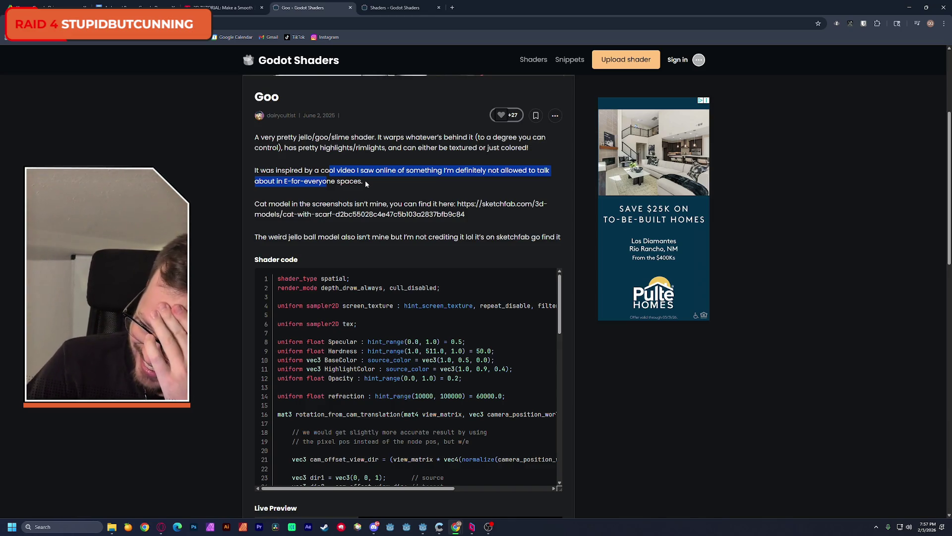
left_click(395, 186)
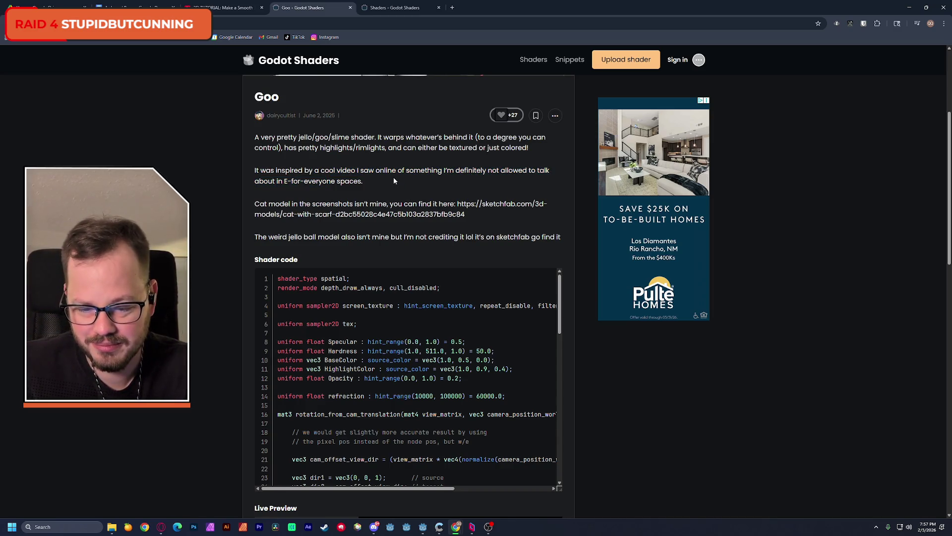
key("alt+Tab")
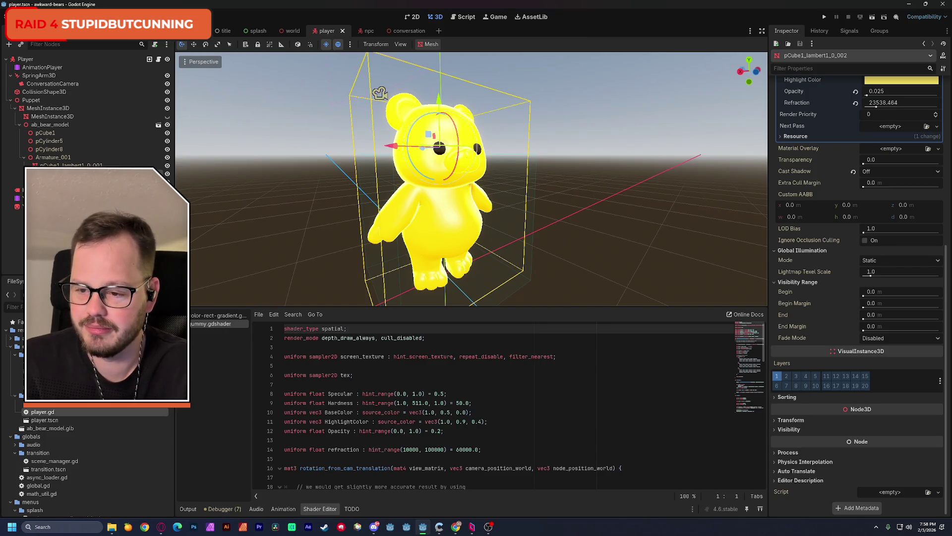
- Create a new inherited scene from the ab_bear_model node
left_click(54, 126)
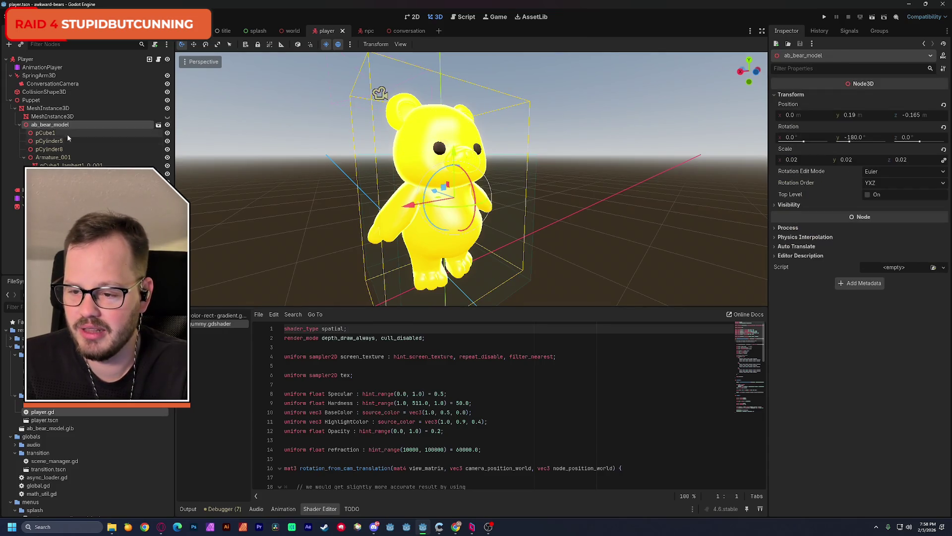
right_click(53, 127)
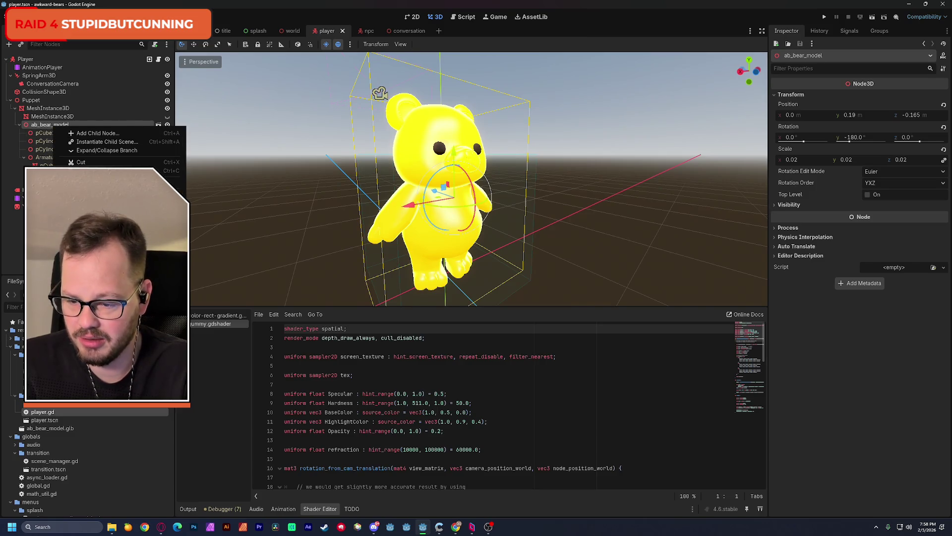
left_click(94, 348)
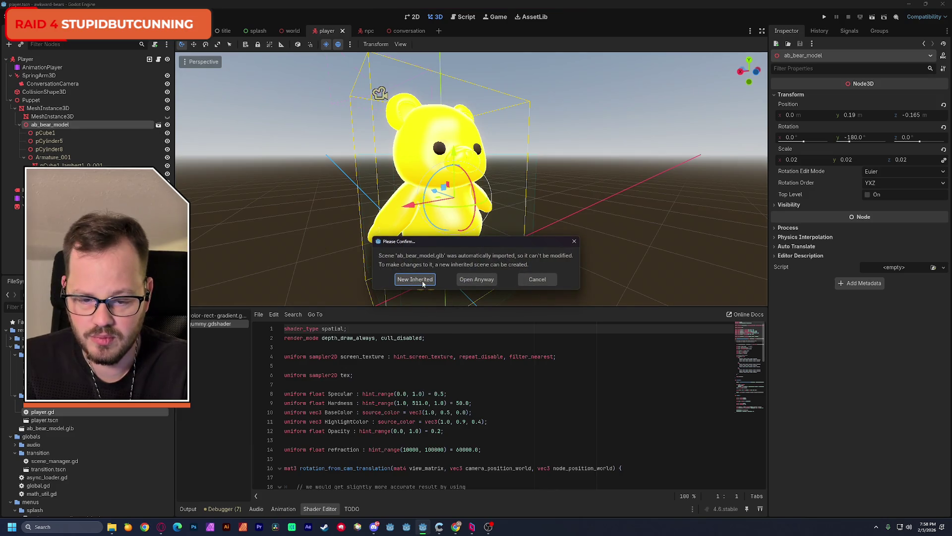
left_click(424, 279)
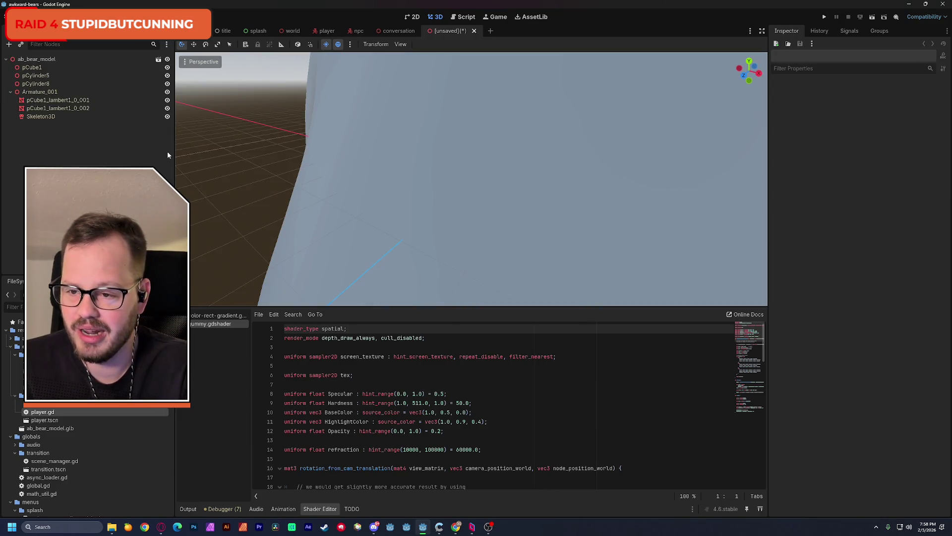
- Inspect the root and pCube1 node menus, then cancel opening the imported .glb
right_click(51, 61)
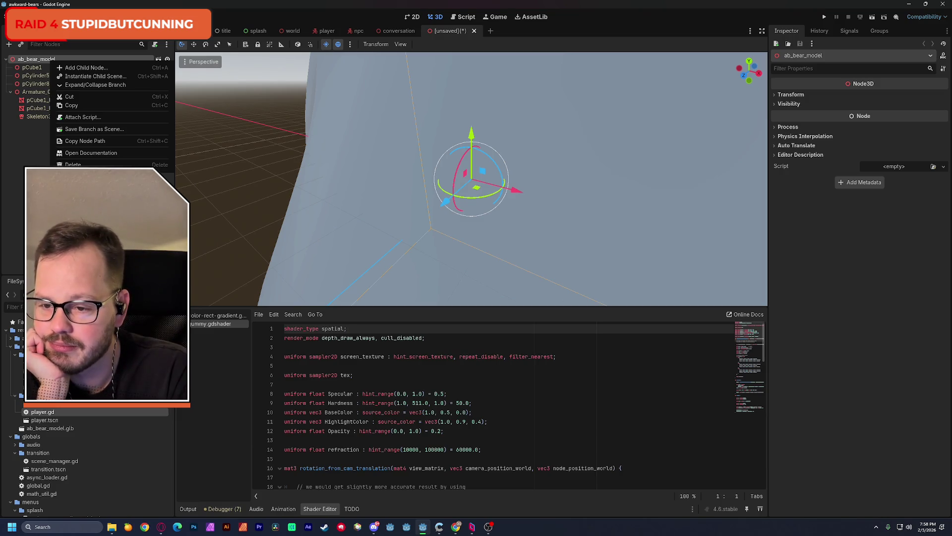
left_click(40, 69)
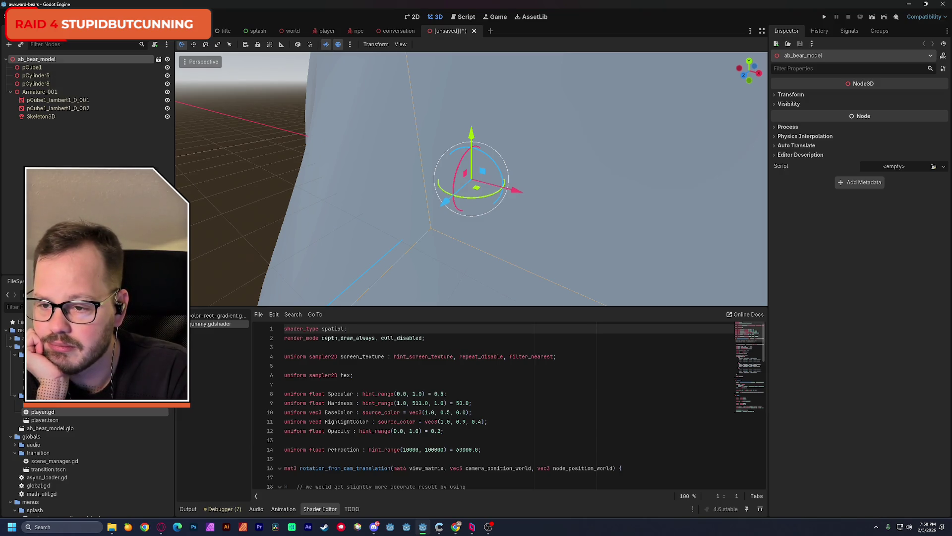
right_click(40, 69)
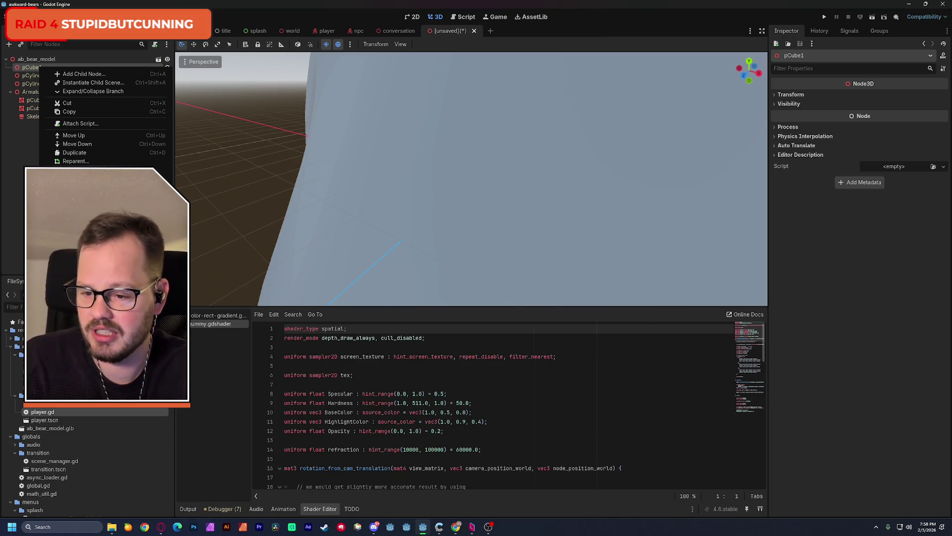
key("Escape")
left_click(35, 60)
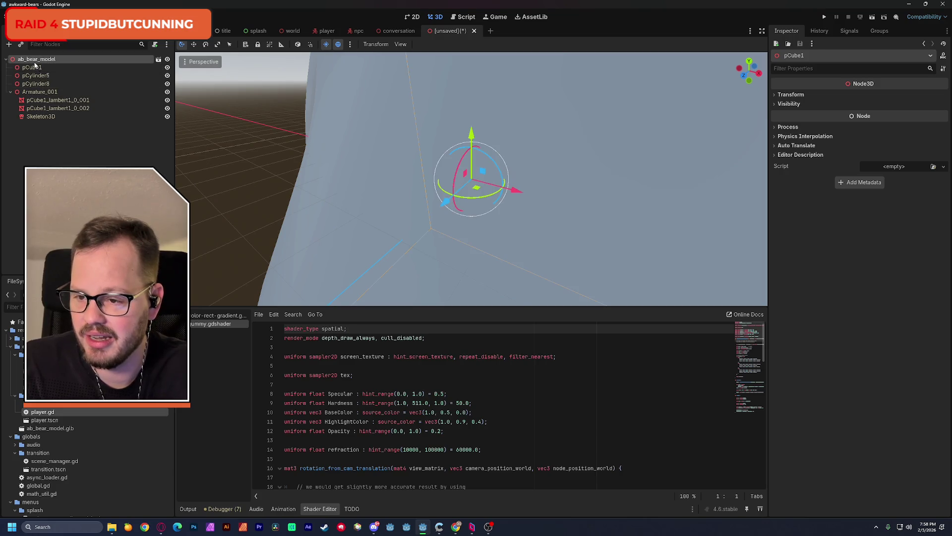
left_click(159, 59)
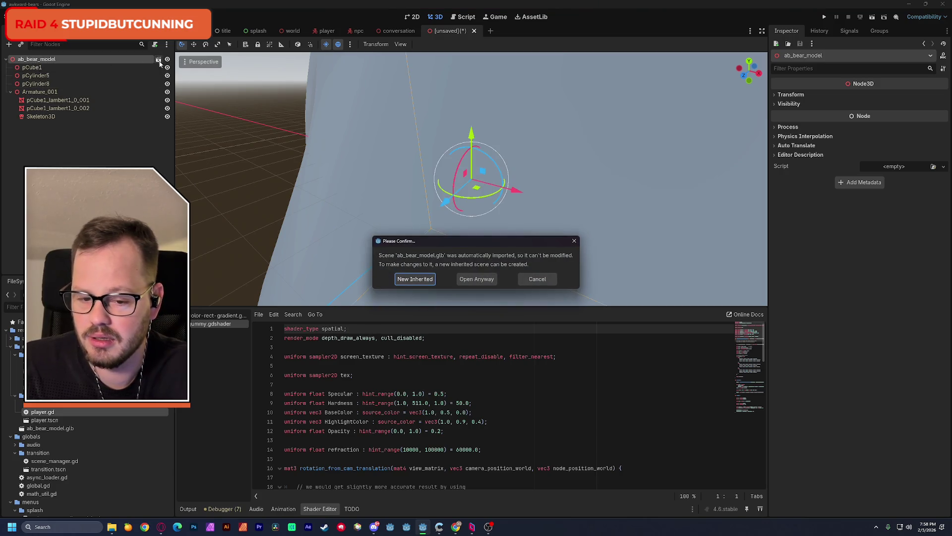
left_click(549, 280)
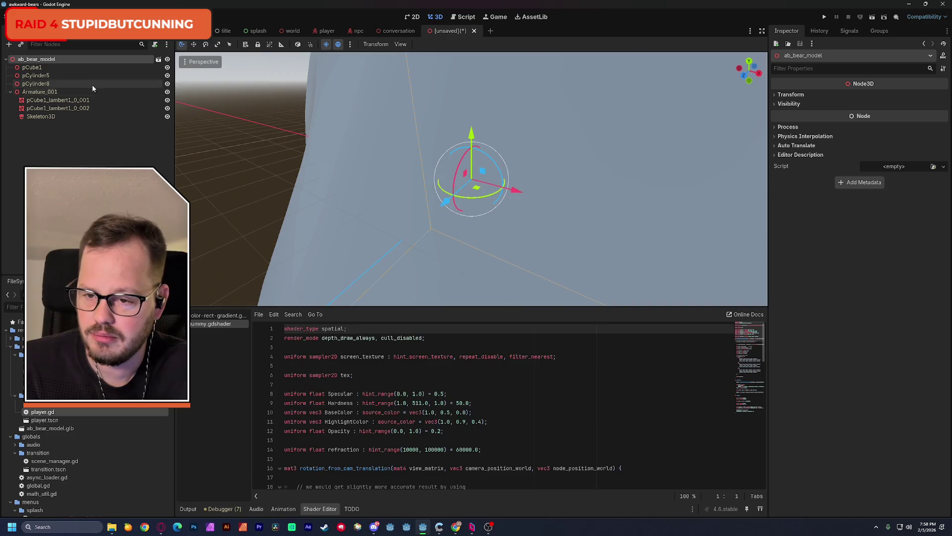
- Inspect the root and Armature_001 node menus, collapsing the Armature_001 branch
right_click(43, 61)
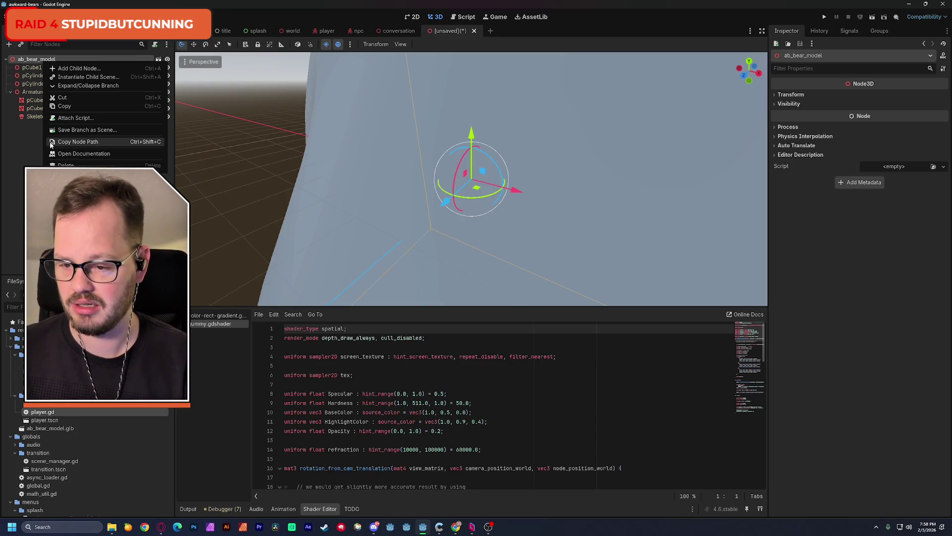
left_click(22, 147)
left_click(22, 92)
left_click(10, 92)
right_click(23, 94)
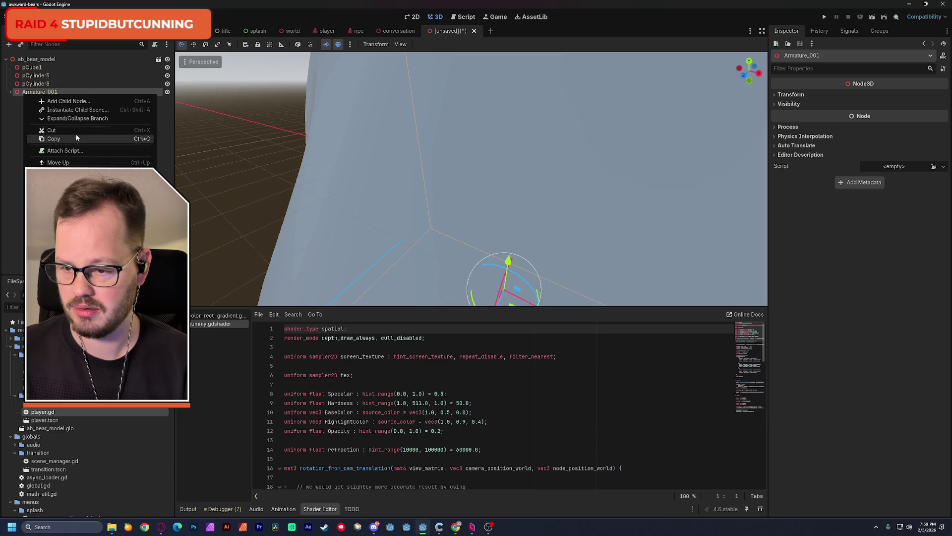
left_click(13, 138)
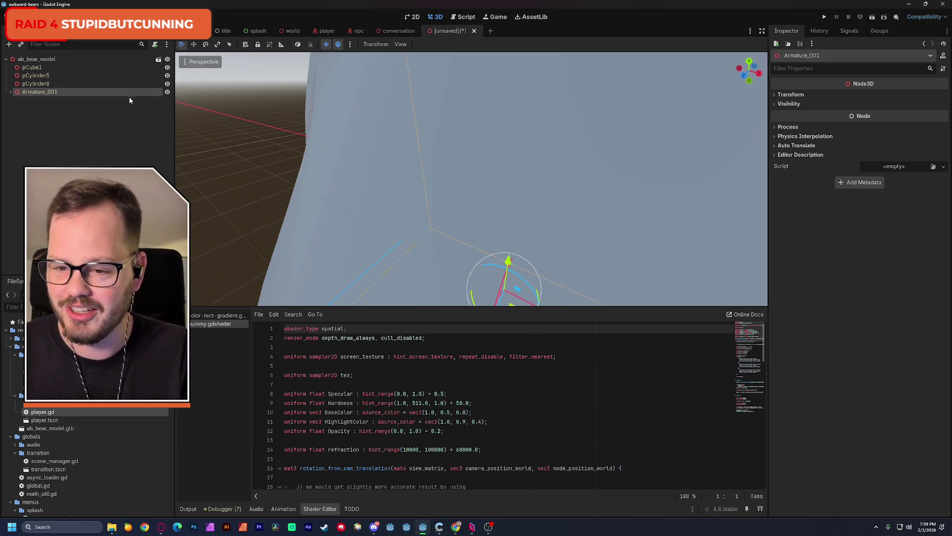
- Orbit the viewport around the bear's body, head and paw, then select the root
mouse_move(471, 179)
left_mouse_down()
mouse_move(342, 203)
mouse_move(336, 196)
mouse_move(335, 216)
mouse_move(336, 184)
left_mouse_up()
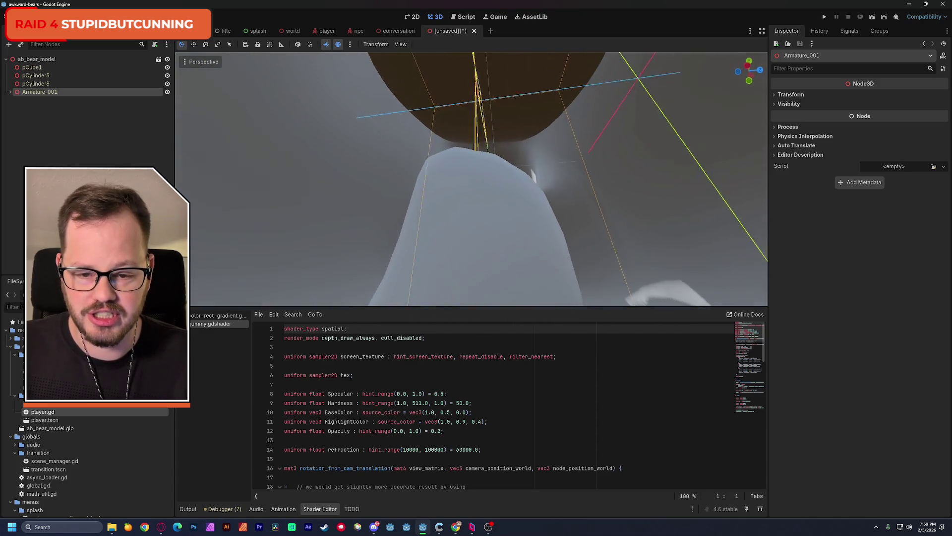
left_click_drag(335, 183, 336, 170)
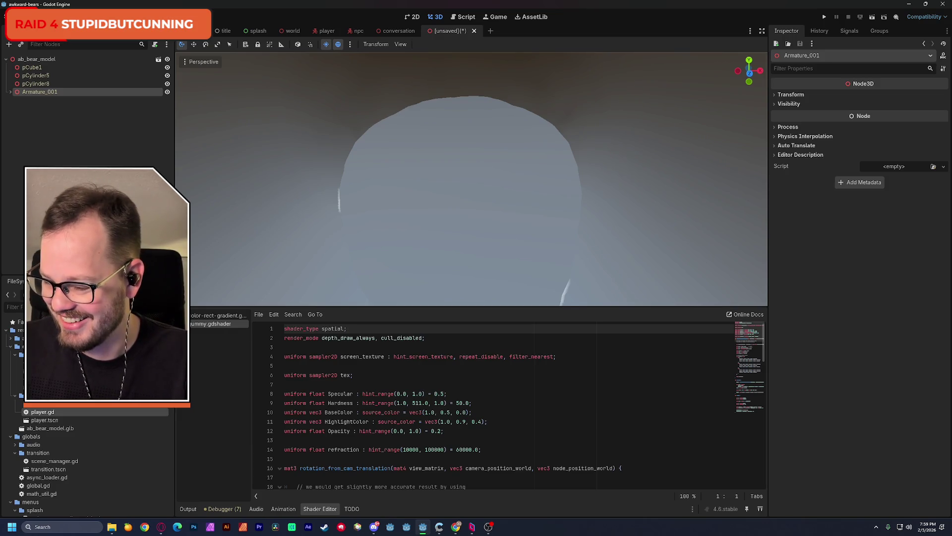
left_click_drag(335, 170, 335, 170)
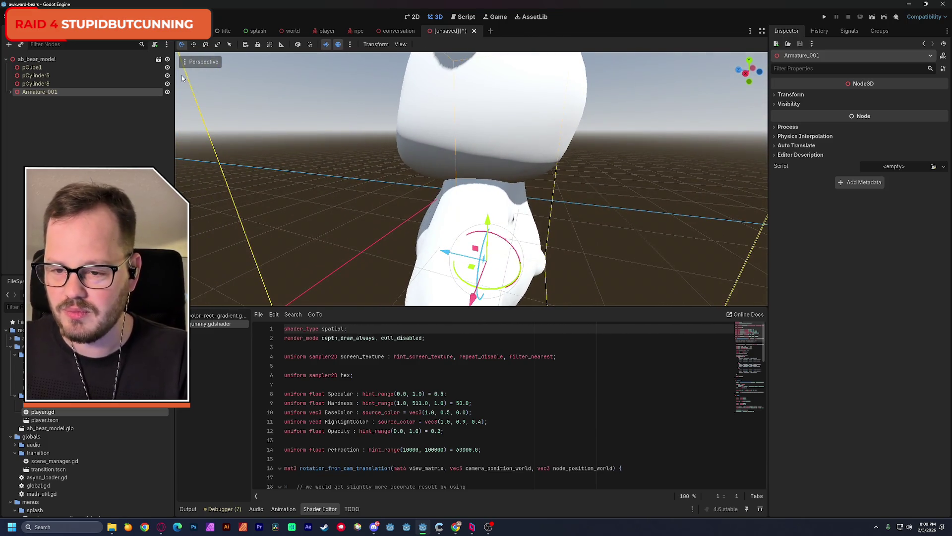
left_click(55, 59)
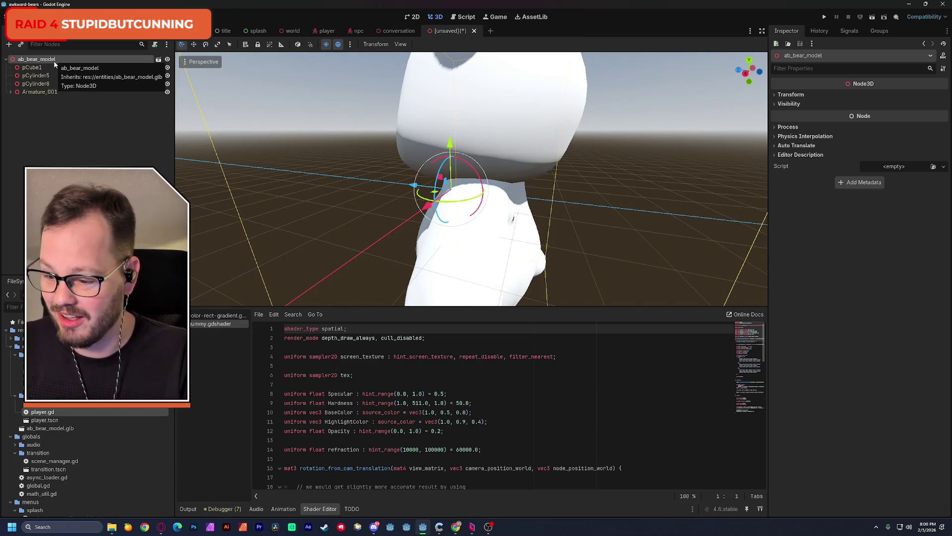
- Select pCube1 through Armature_001, enlarge the 3D view, and start saving the scene
left_click(50, 68)
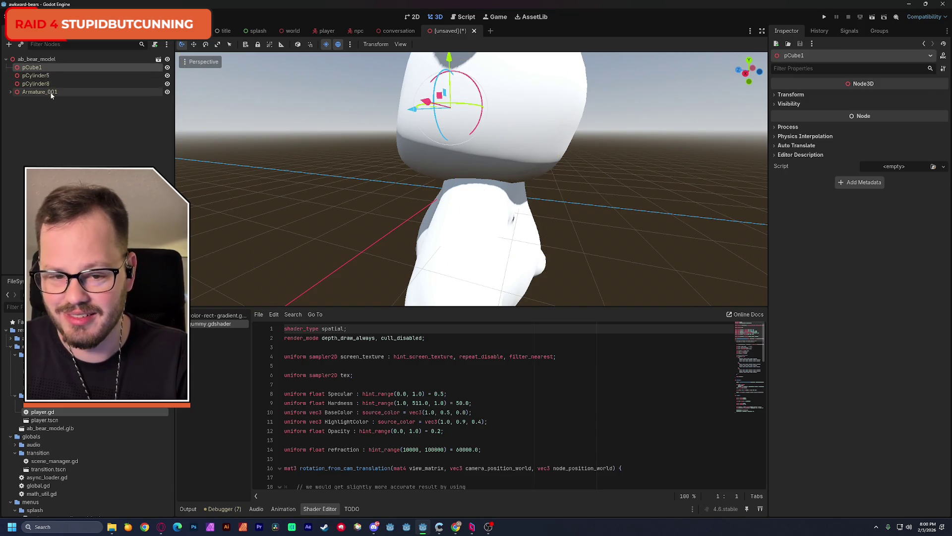
left_click(51, 94, "shift")
right_click(49, 95)
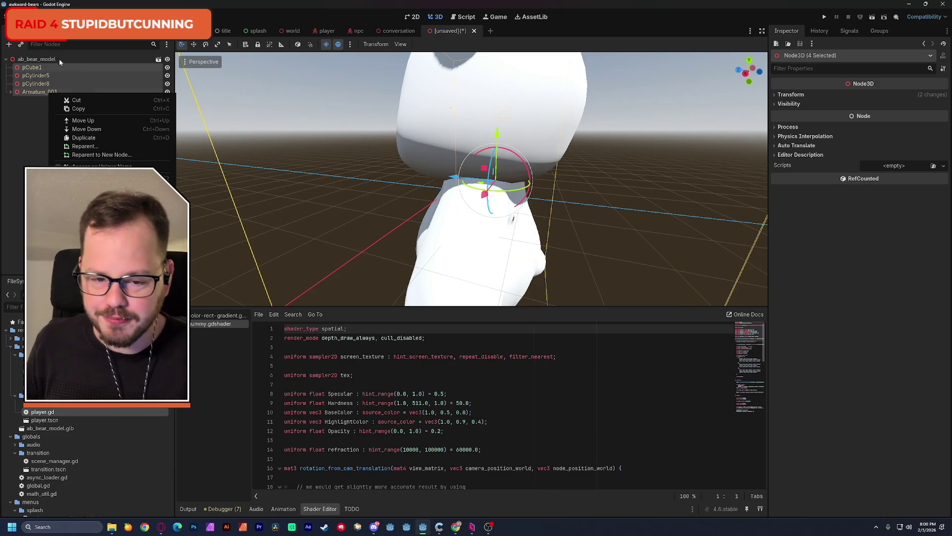
left_click(334, 319)
left_click_drag(338, 308, 353, 389)
scroll(416, 297, "up", 5)
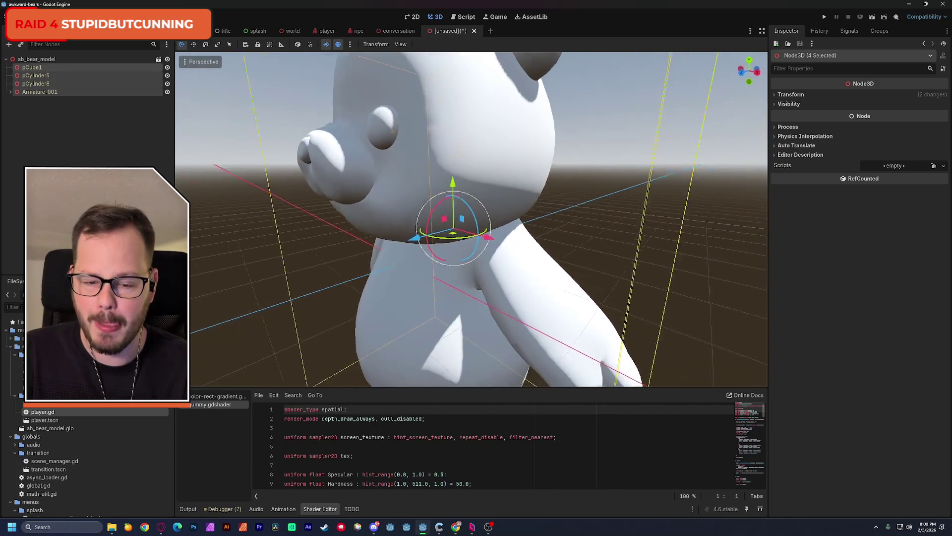
key("ctrl+s")
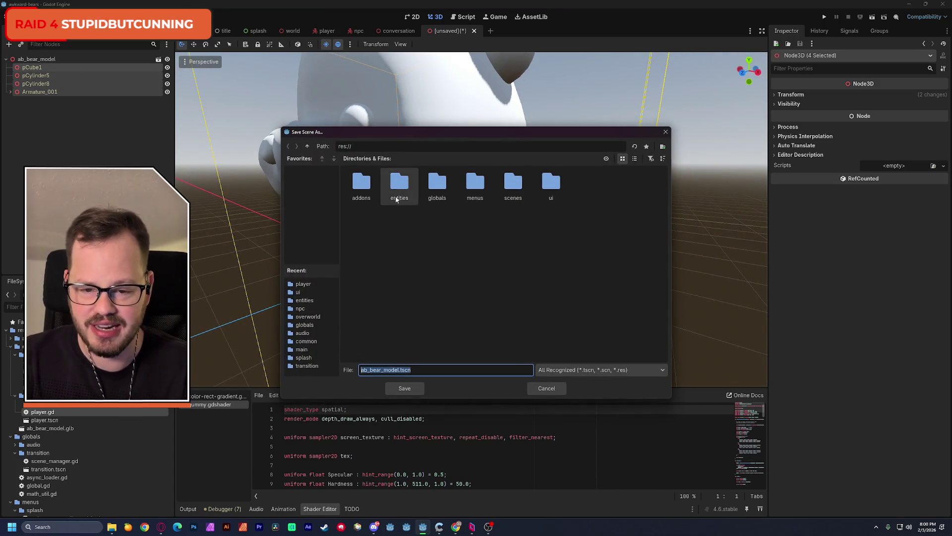
- Save the inherited scene into the entities folder as bear_model.tscn
double_click(399, 186)
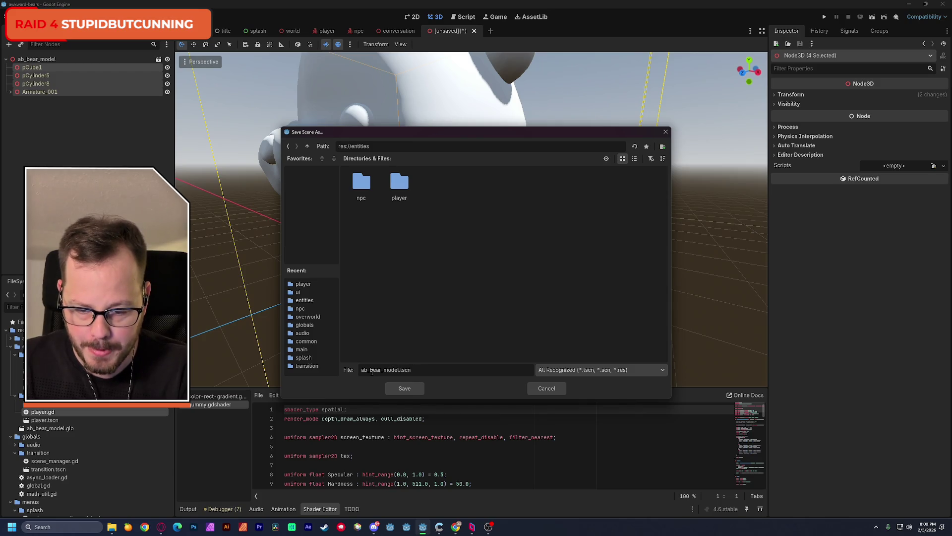
key("BackSpace")
key("BackSpace")
key("BackSpace")
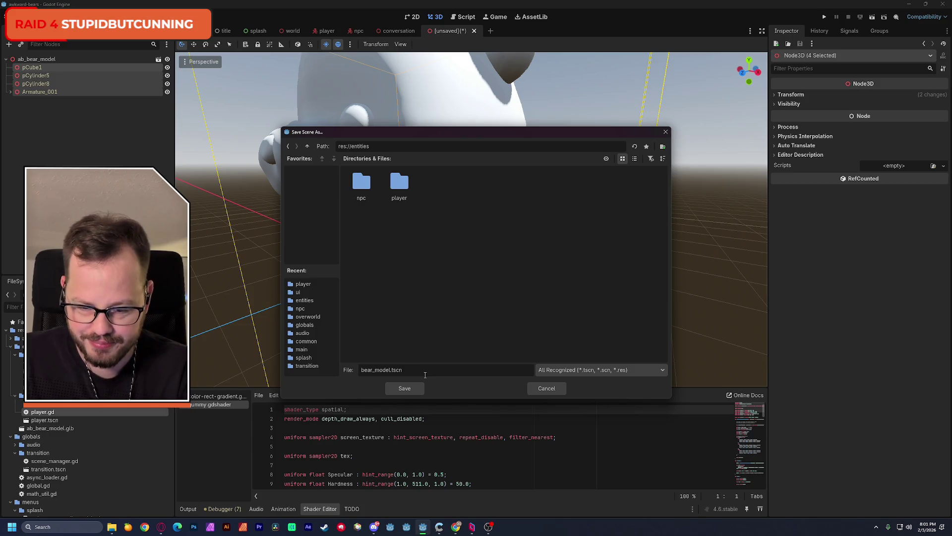
left_click(415, 388)
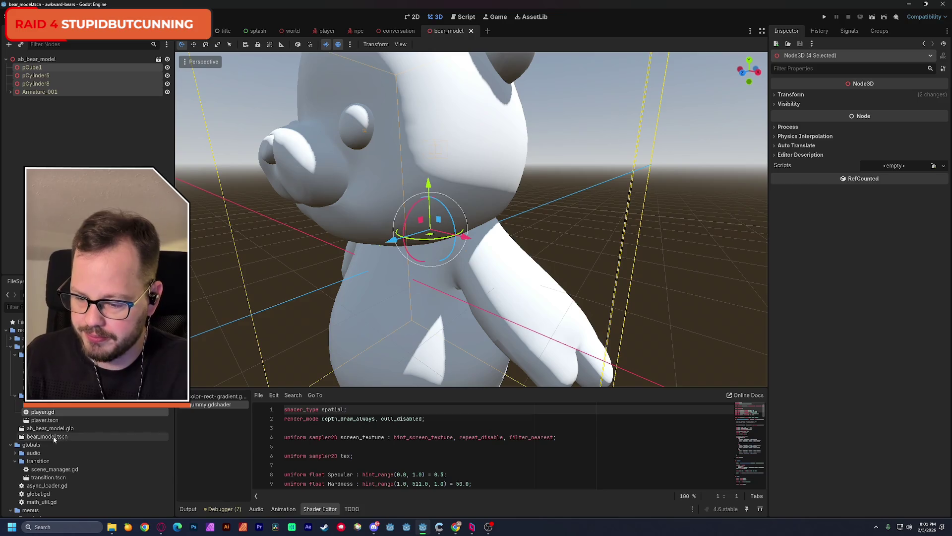
- Clear the node selection and inspect pCube1's context menu
left_click(58, 150)
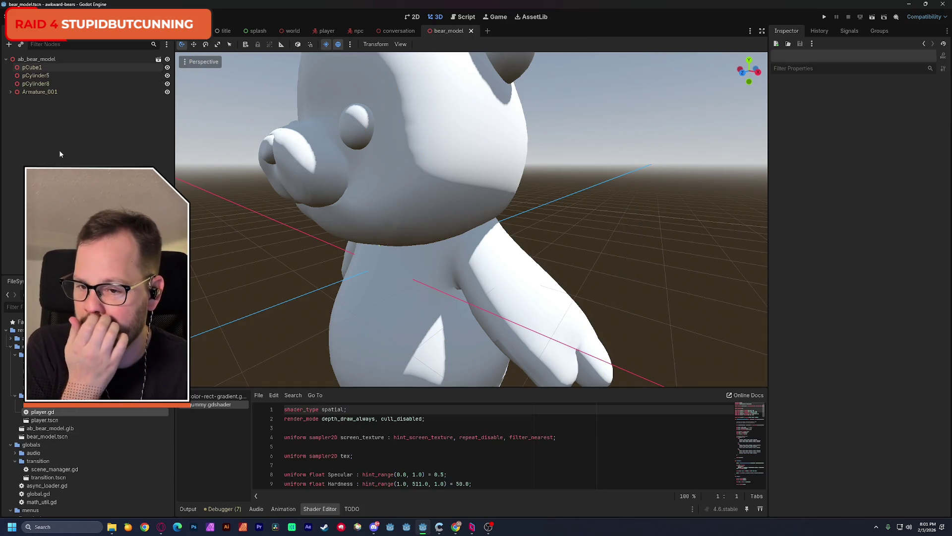
right_click(44, 68)
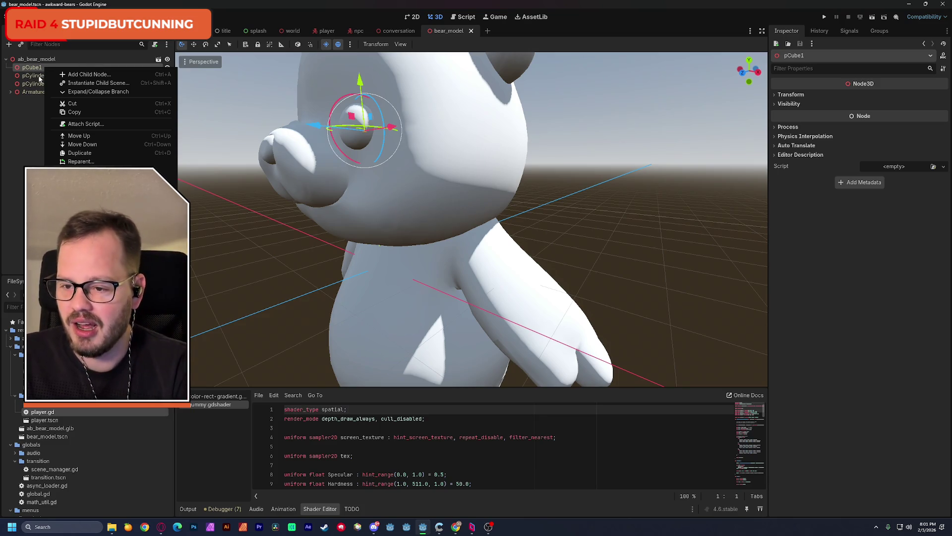
left_click(41, 76)
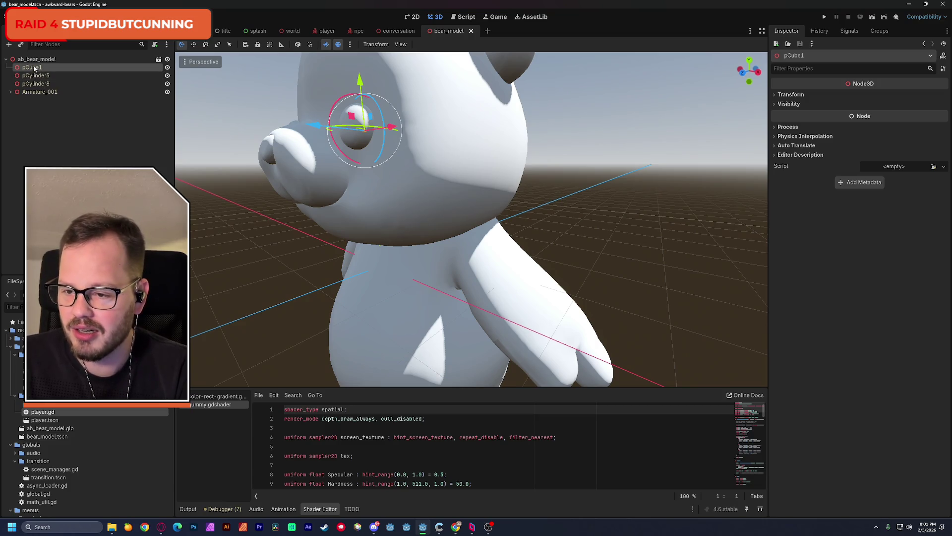
- Open the imported ab_bear_model.glb anyway, then return to bear_model and select Armature_001
left_click(43, 61)
left_click(159, 59)
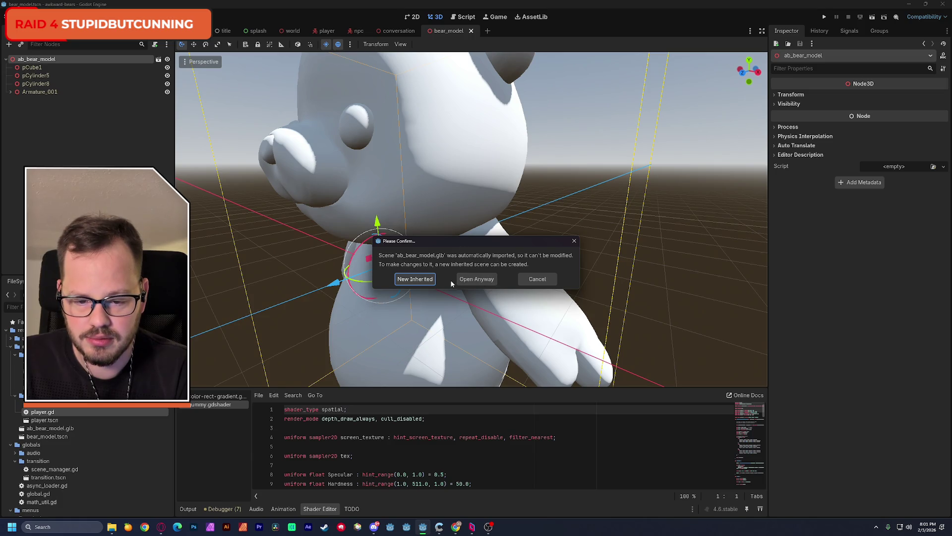
left_click(477, 279)
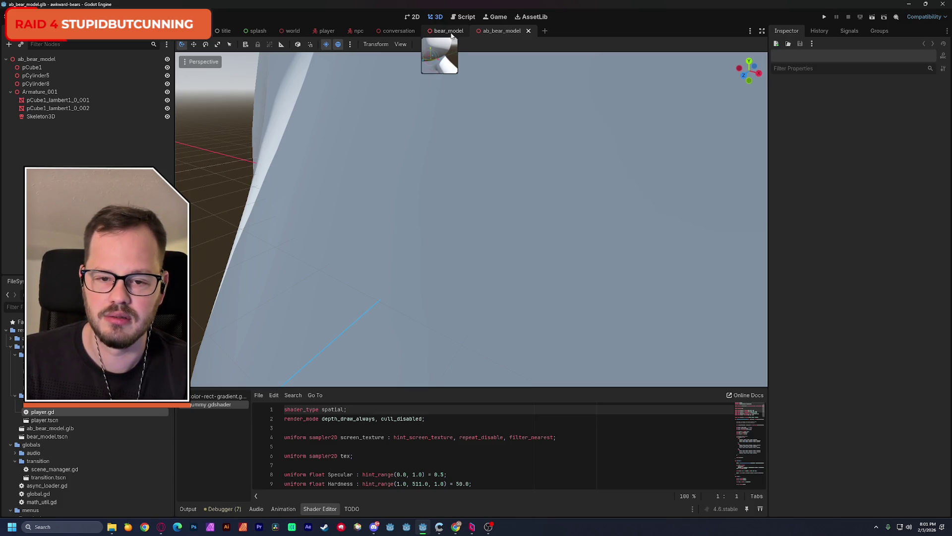
left_click(36, 59)
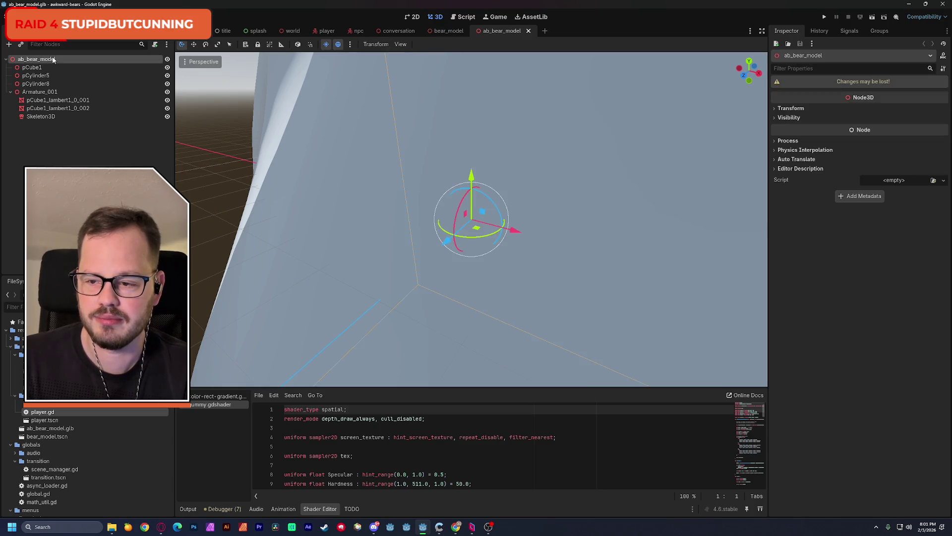
left_click(449, 34)
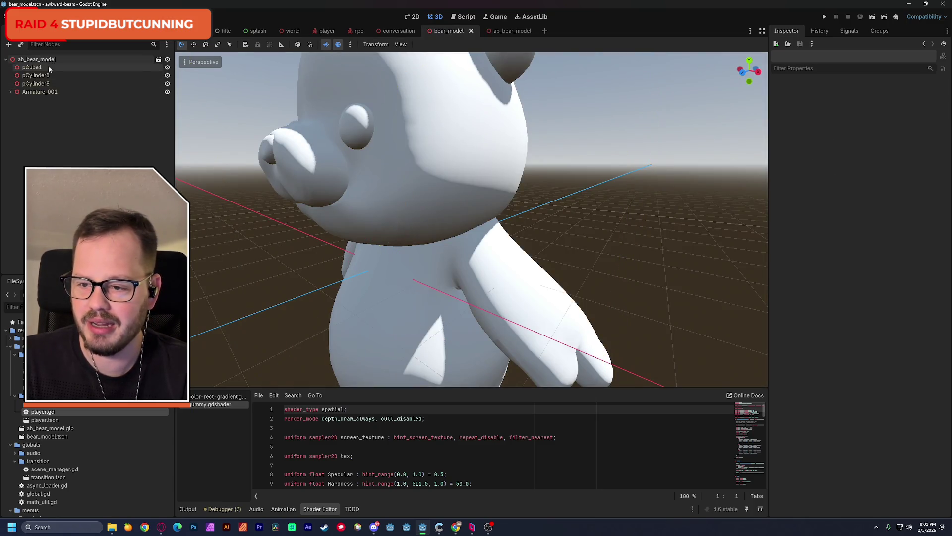
key("ctrl+v")
left_click(45, 84)
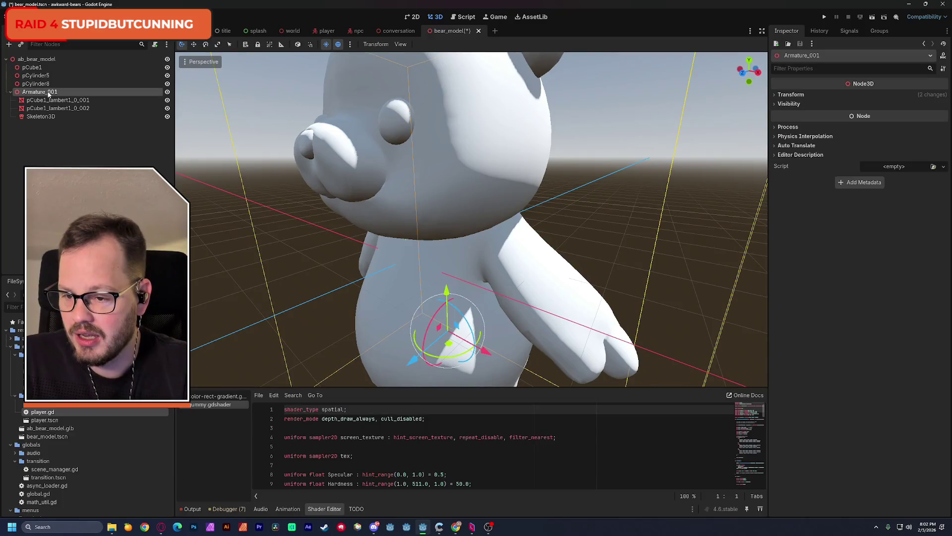
- Delete the pCube1, pCylinder5 and pCylinder8 nodes from the bear scene
left_click_drag(328, 191, 308, 183)
scroll(471, 218, "up", 5)
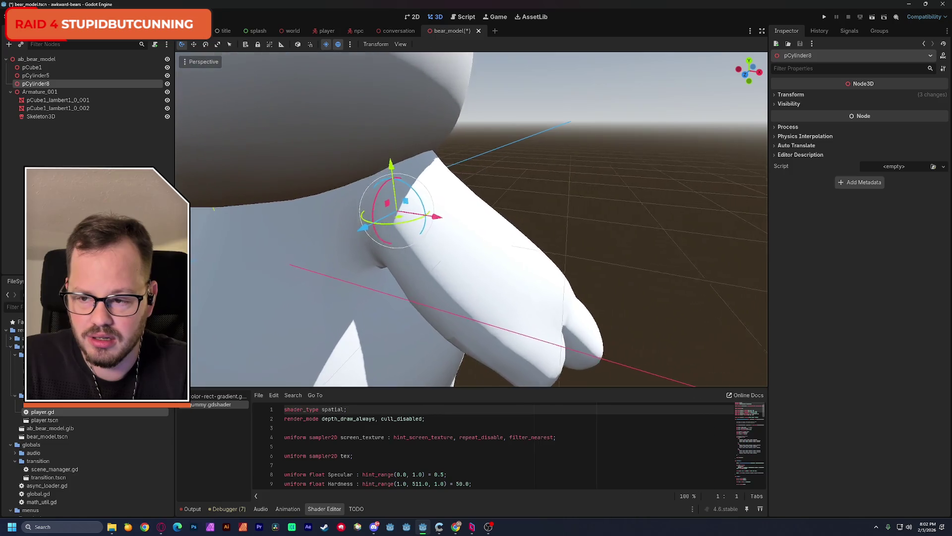
scroll(472, 219, "up", 5)
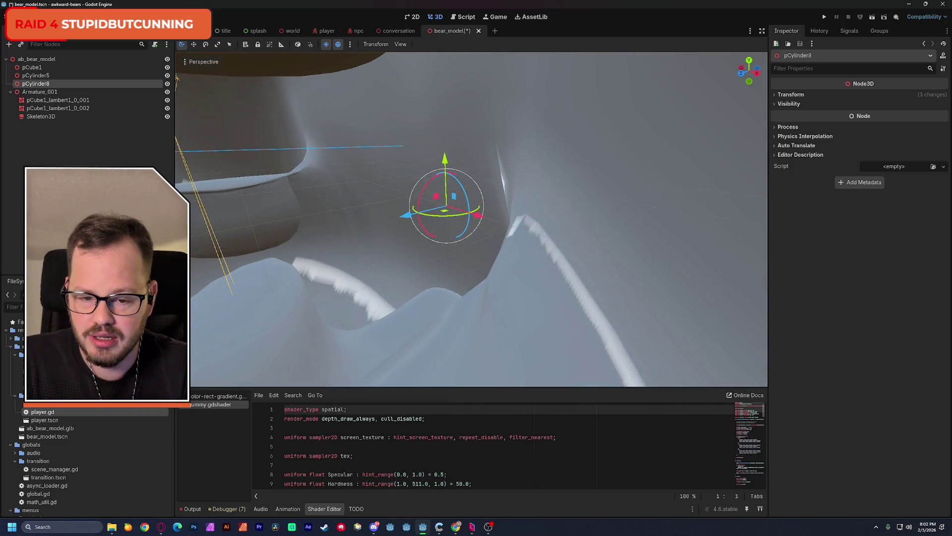
mouse_move(454, 198)
left_mouse_down()
mouse_move(446, 183)
mouse_move(480, 204)
left_mouse_up()
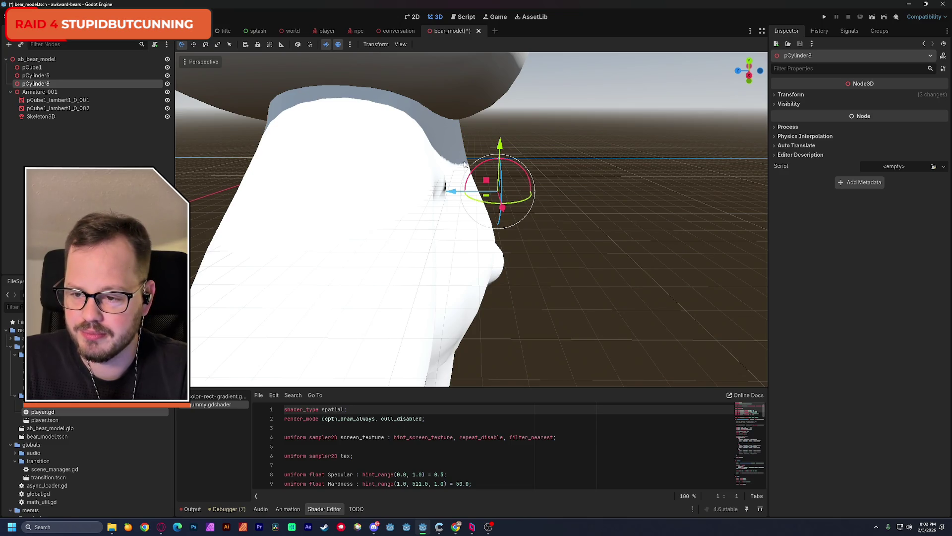
left_click(73, 91)
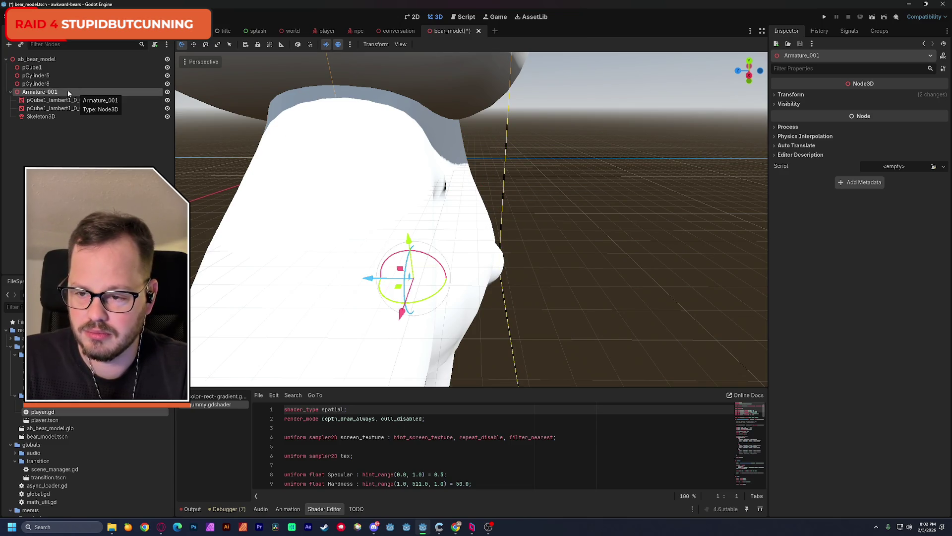
left_click(36, 83)
left_click(47, 69, "shift")
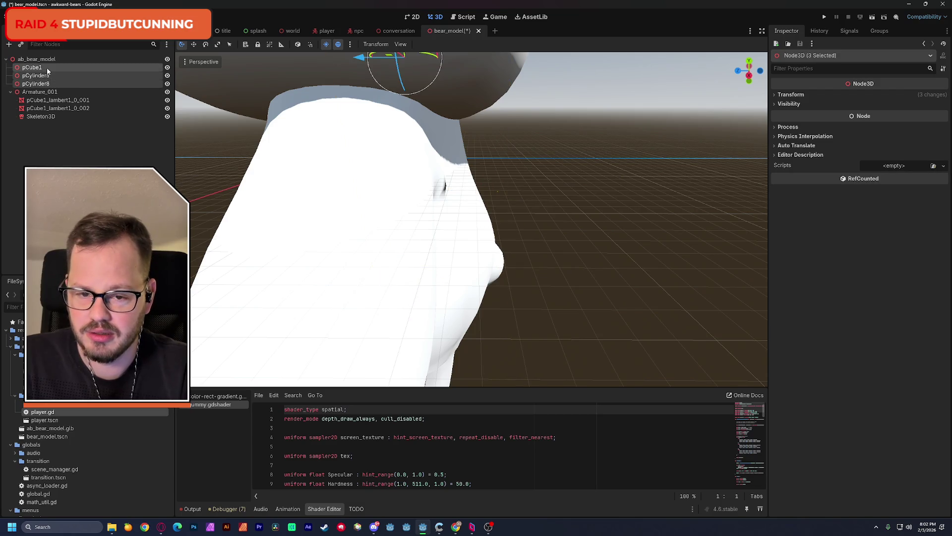
key("Delete")
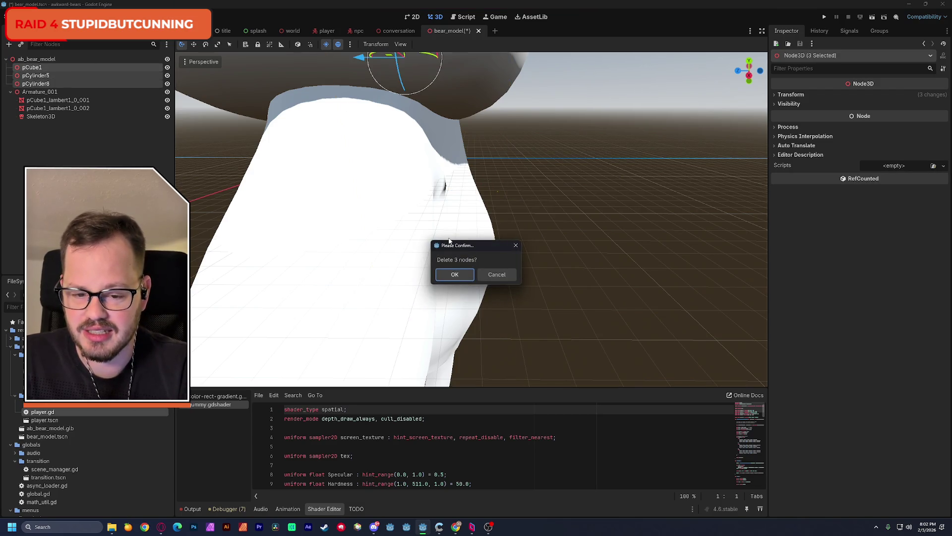
left_click(454, 275)
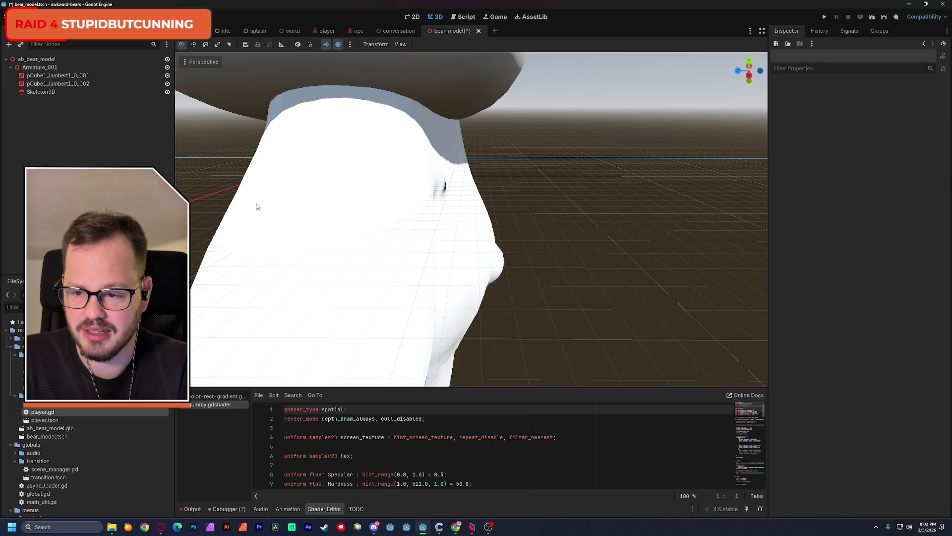
- Delete Skeleton3D and move both bear meshes out of Armature_001 to the root
left_click(42, 93)
key("Delete")
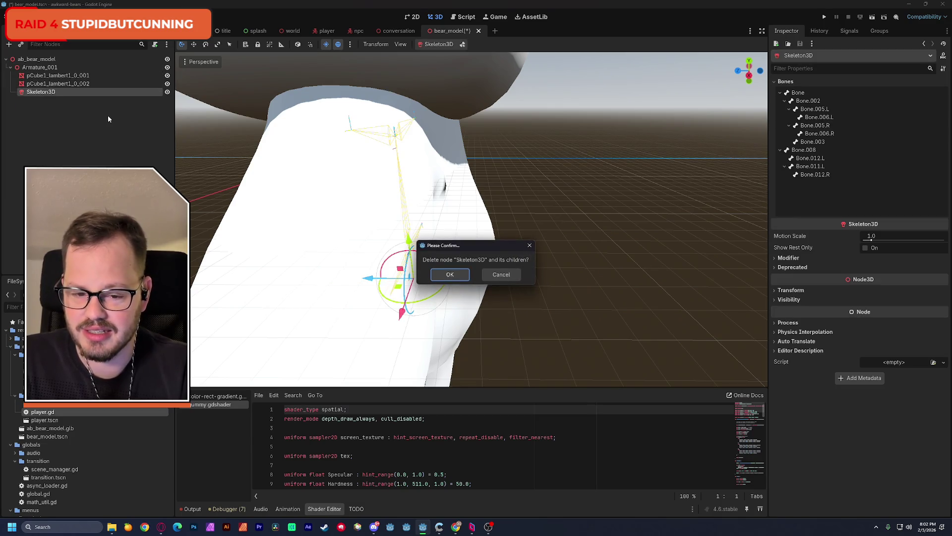
left_click(449, 274)
mouse_move(220, 151)
left_mouse_down()
mouse_move(179, 159)
mouse_move(240, 151)
left_mouse_up()
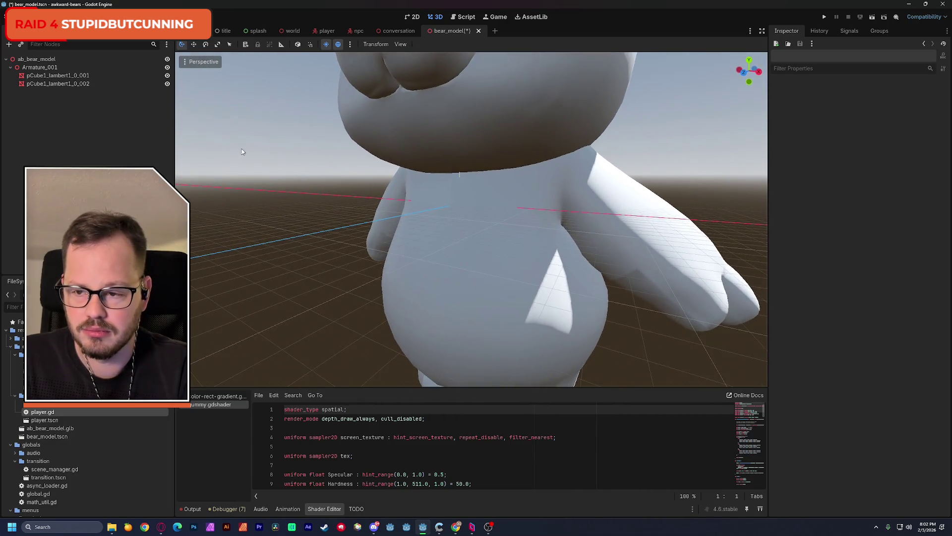
left_click(54, 75)
left_click(55, 84, "shift")
left_click_drag(55, 83, 42, 64)
- Delete Armature_001 and save the bear_model scene
left_click(41, 67)
key("Delete")
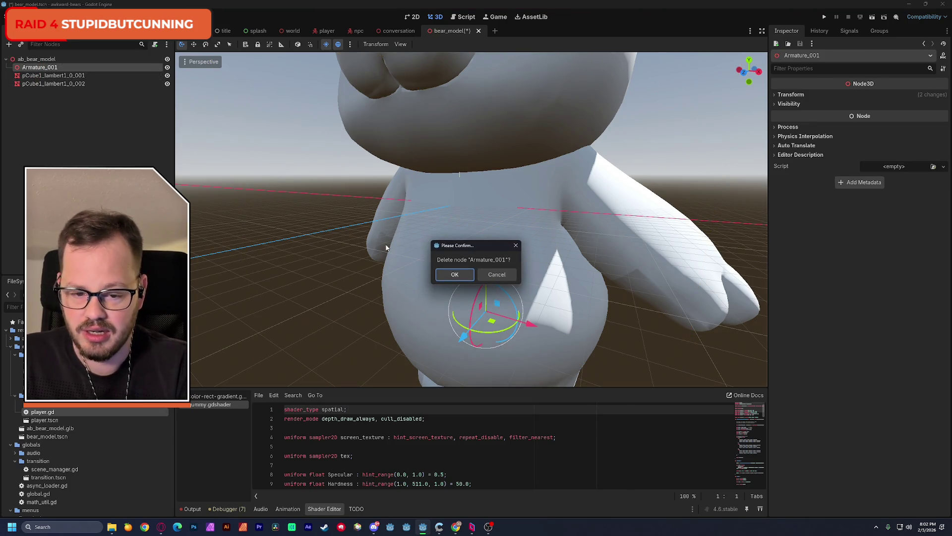
left_click(449, 274)
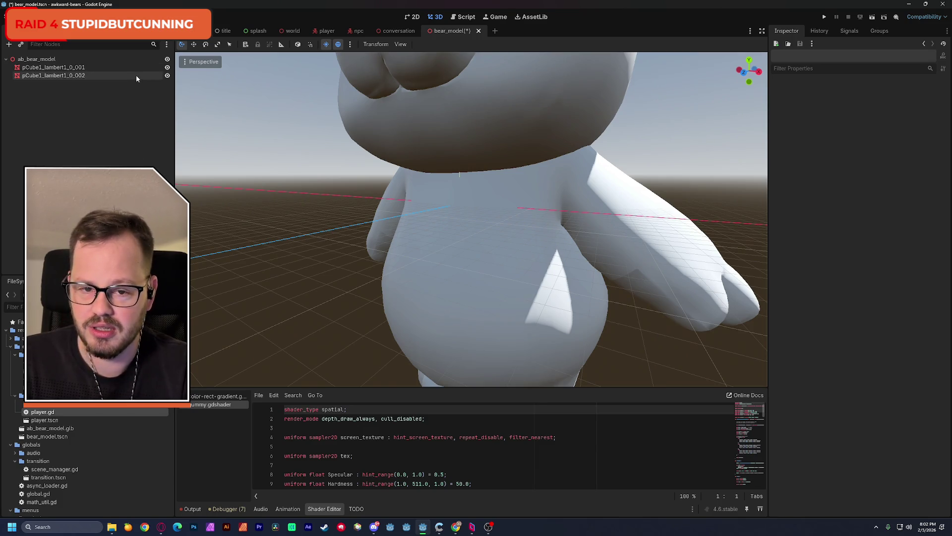
key("ctrl+s")
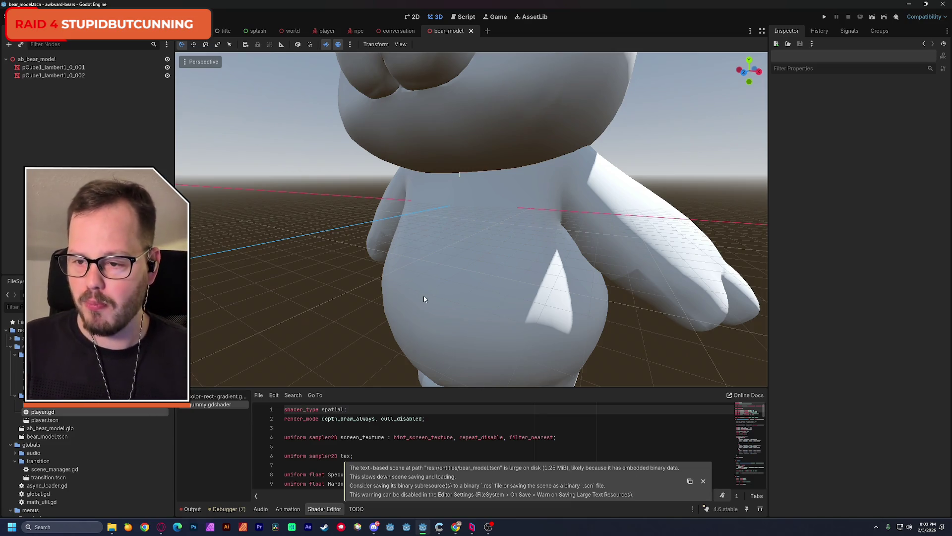
left_click(65, 67)
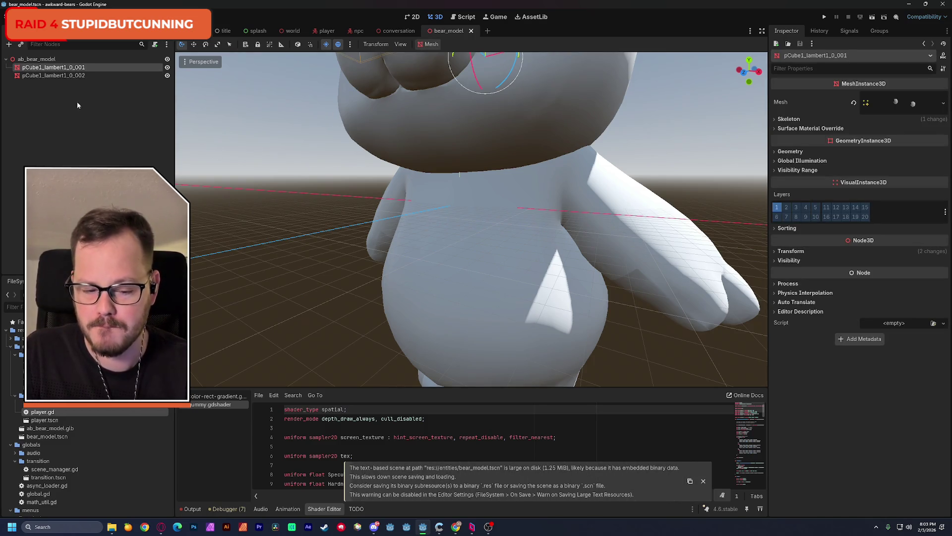
left_click(37, 59)
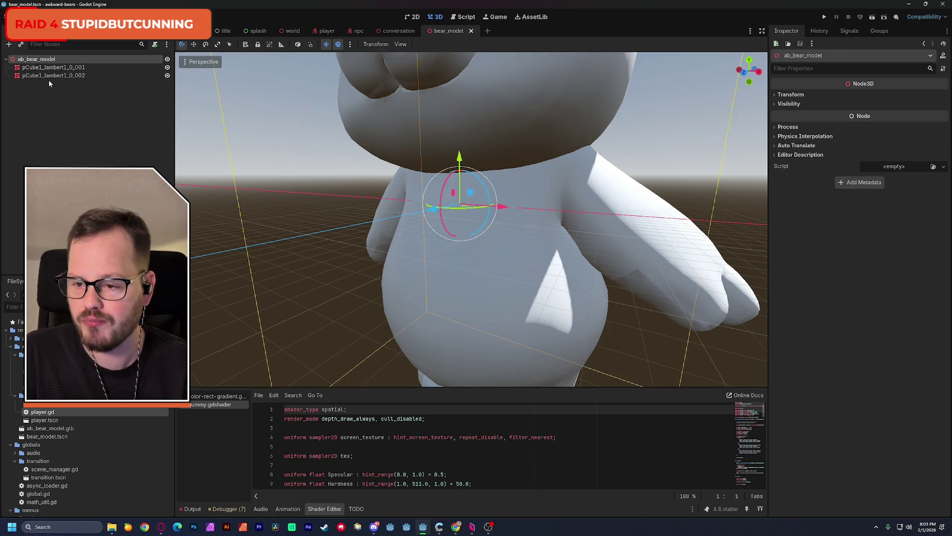
- Add a Node3D under the root, move both bear meshes into it, and save
key("ctrl+a")
double_click(397, 217)
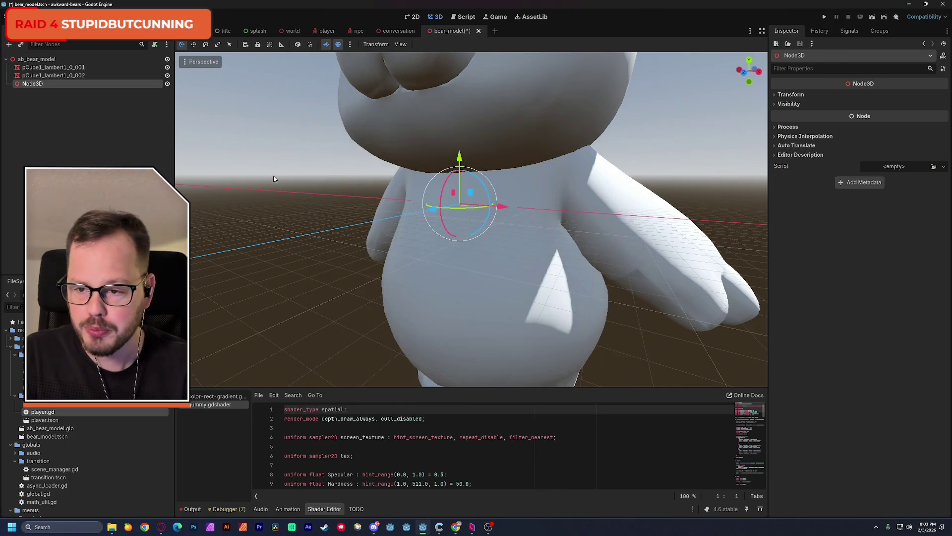
left_click(53, 67)
left_click(53, 75, "shift")
left_click_drag(53, 75, 40, 84)
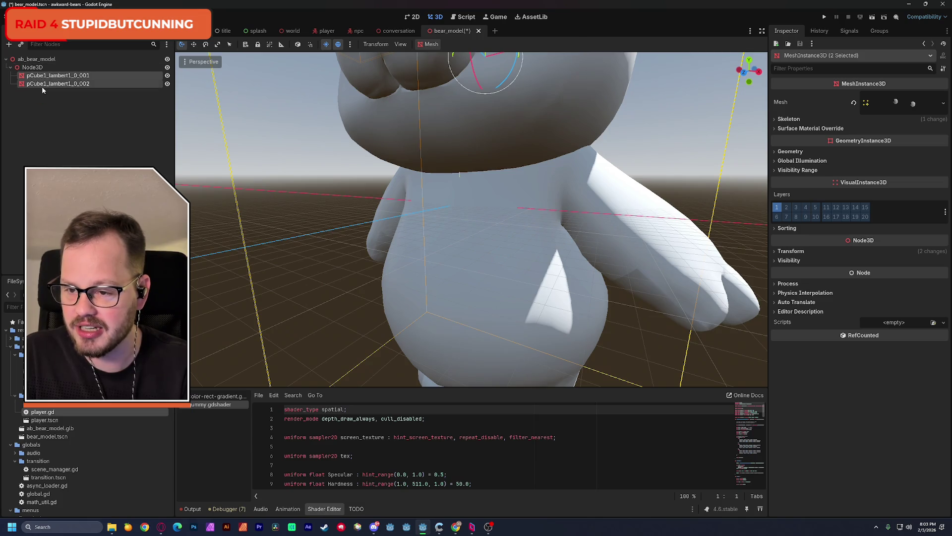
key("ctrl+s")
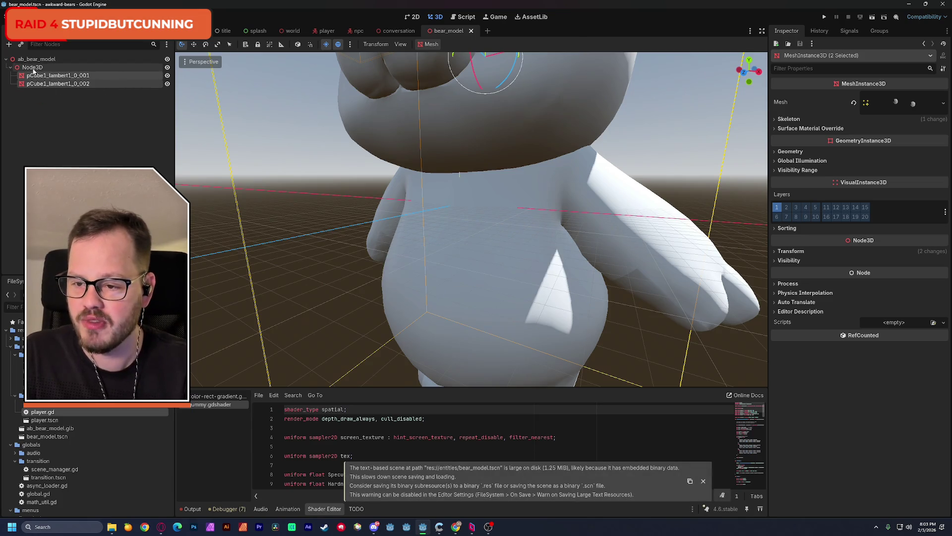
- Set the Node3D's Scale to 0.01 on all axes
left_click(789, 95)
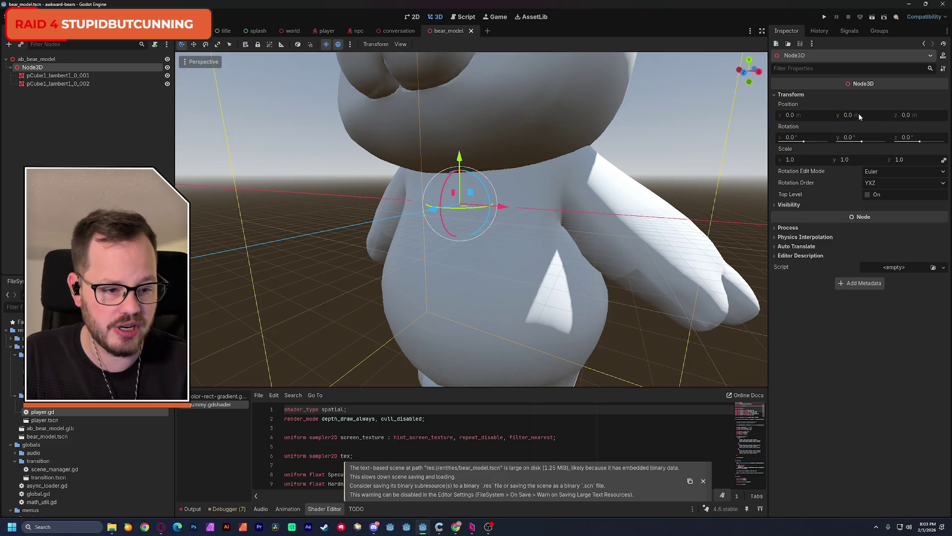
left_click(799, 160)
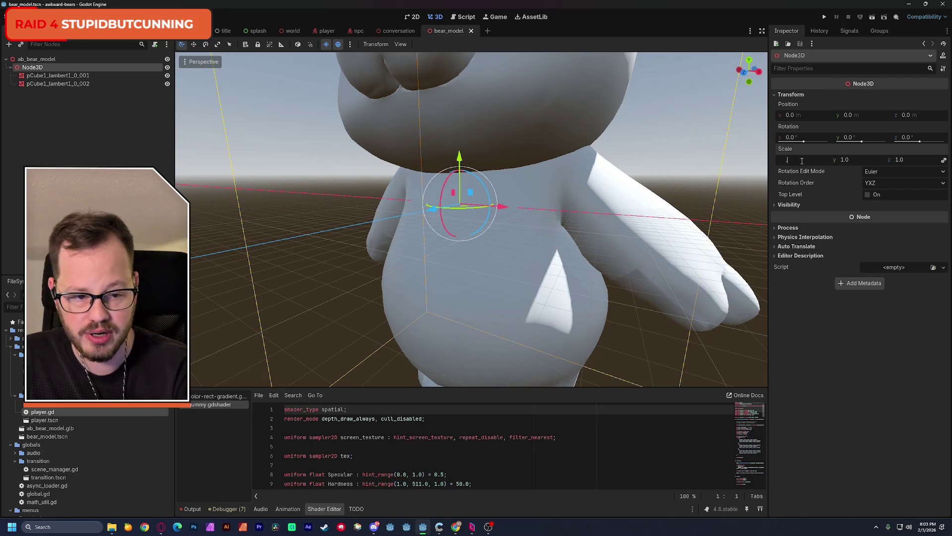
type(".01")
key("Return")
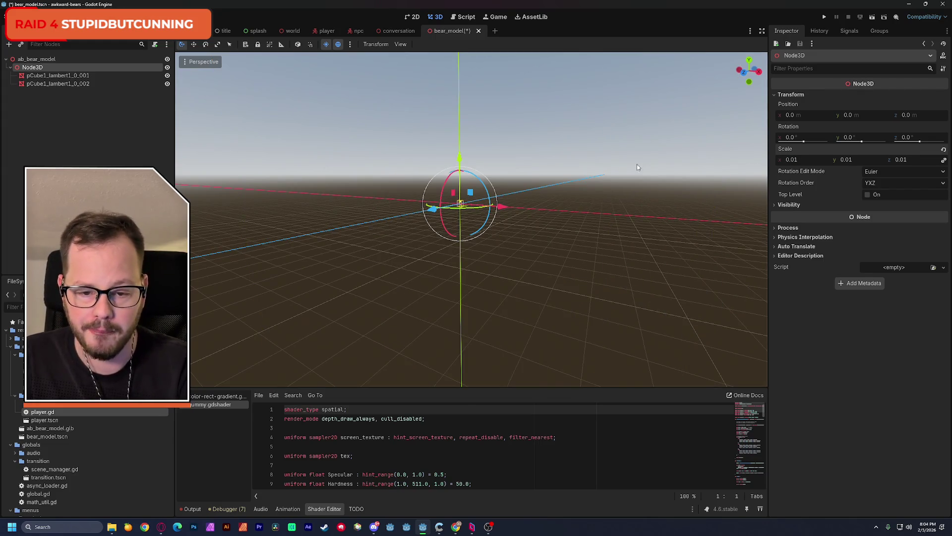
scroll(473, 198, "up", 2)
key("w")
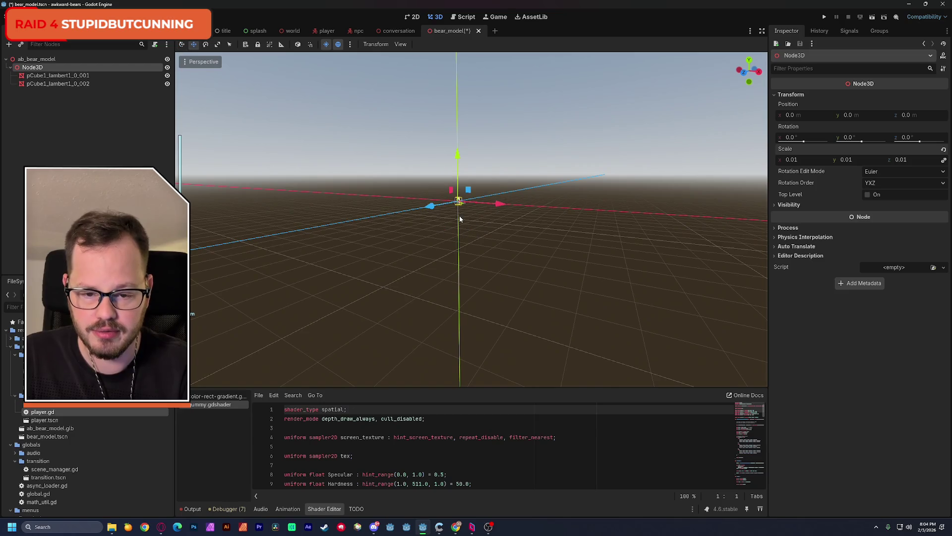
scroll(467, 236, "up", 6)
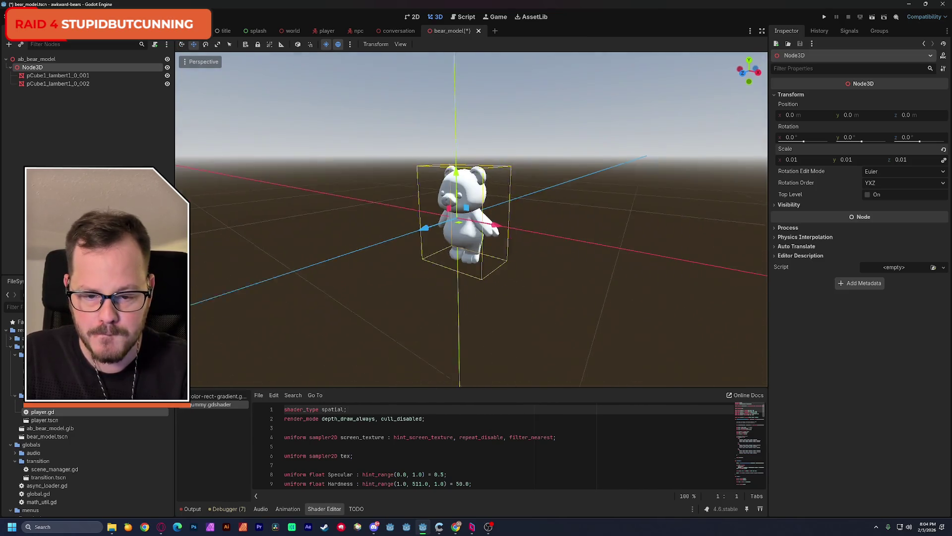
scroll(497, 226, "up", 5)
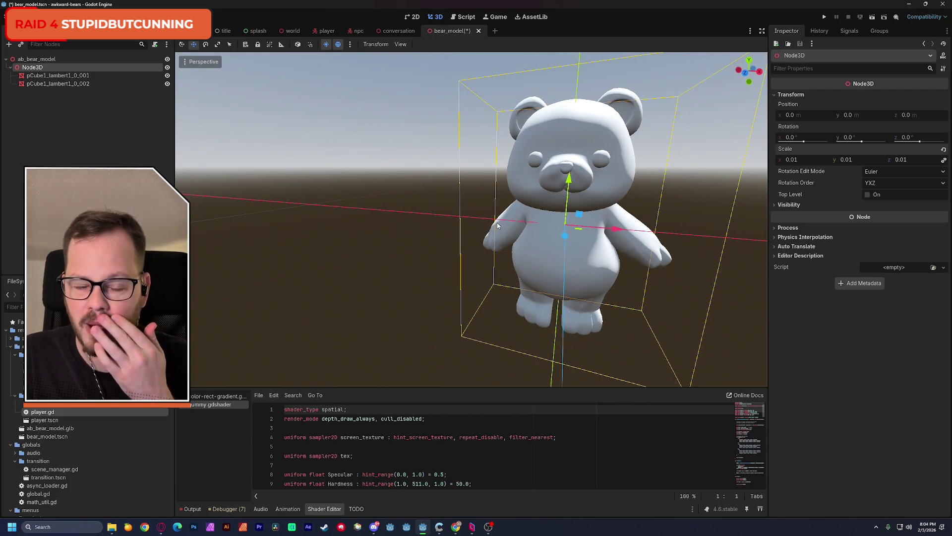
mouse_move(497, 225)
left_mouse_down()
mouse_move(606, 224)
mouse_move(598, 252)
mouse_move(619, 256)
left_mouse_up()
scroll(496, 213, "down", 3)
- Re-parent both bear meshes under the Node3D, save, and show the player scene
left_click(116, 75)
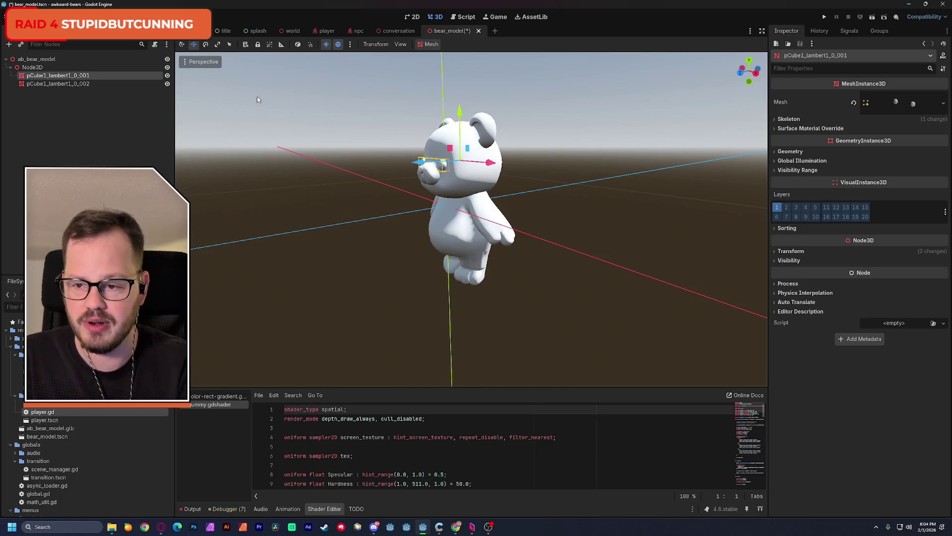
left_click(82, 85, "shift")
left_click_drag(35, 77, 43, 78)
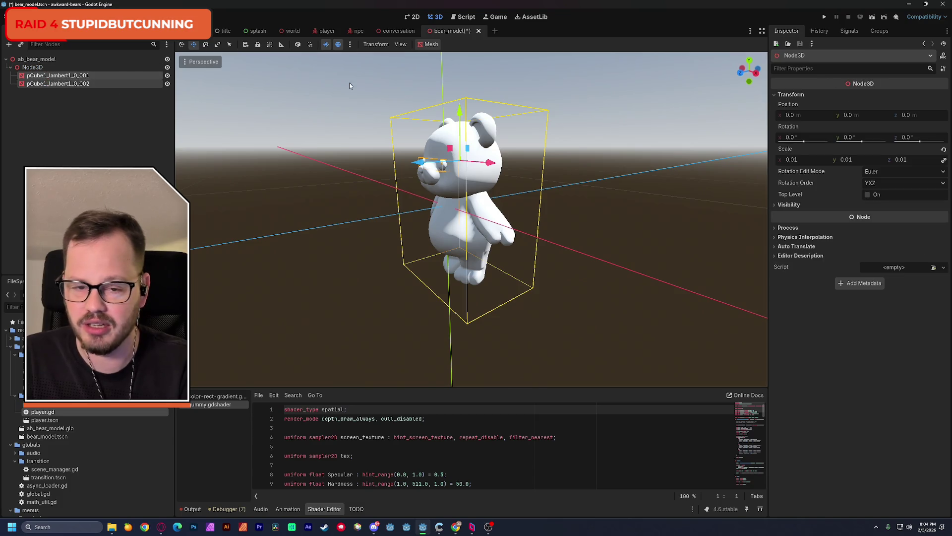
key("ctrl+s")
left_click(326, 31)
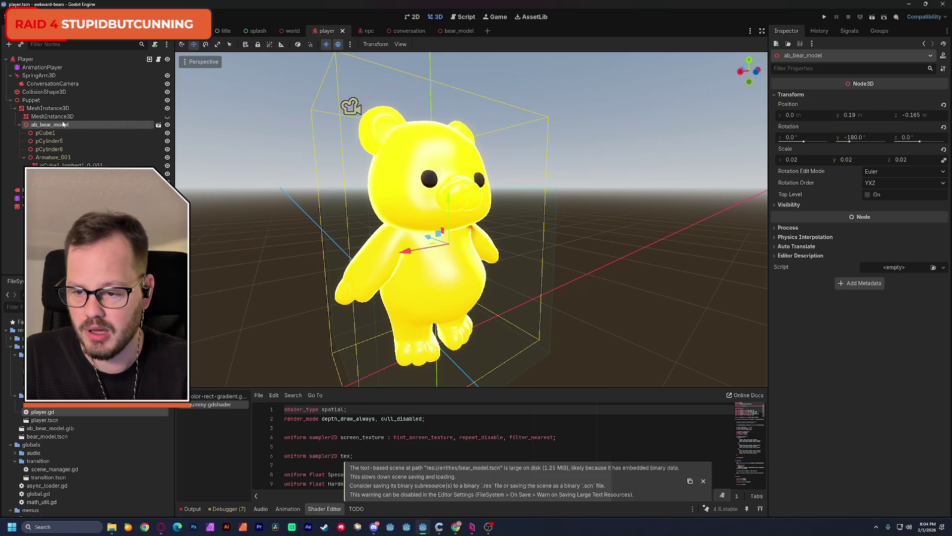
- Check the player's bear instance transform, then set the Node3D scale to 0.02 and save
left_click(45, 125)
left_click(45, 125)
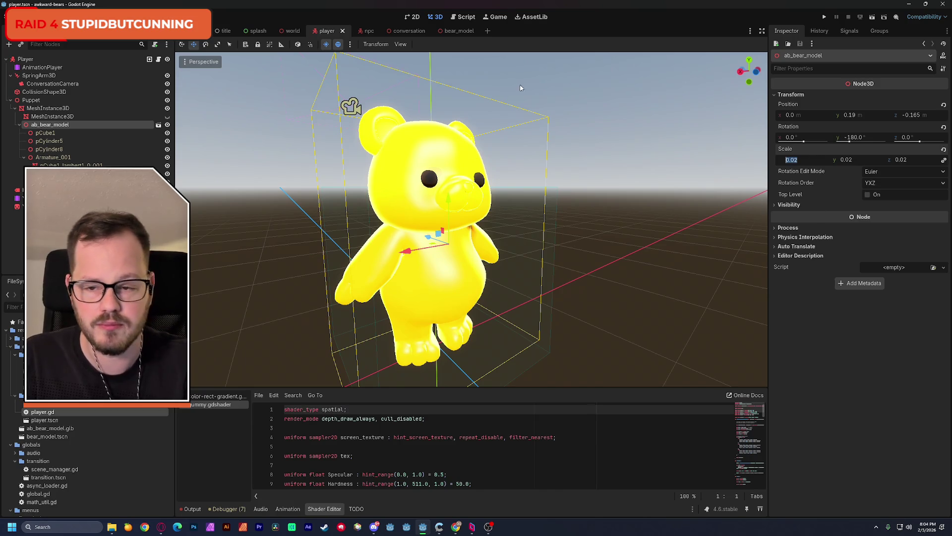
left_click(456, 31)
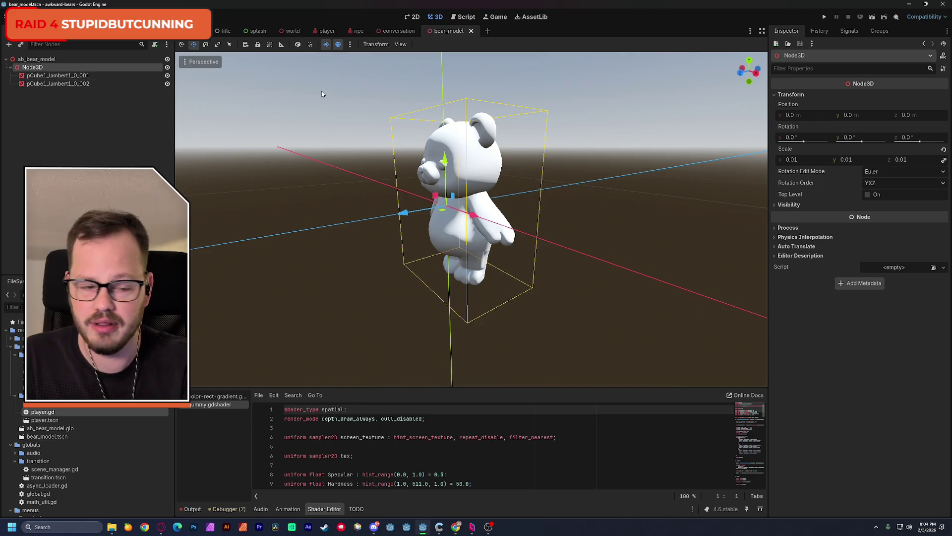
left_click(812, 162)
type("0.02")
key("Return")
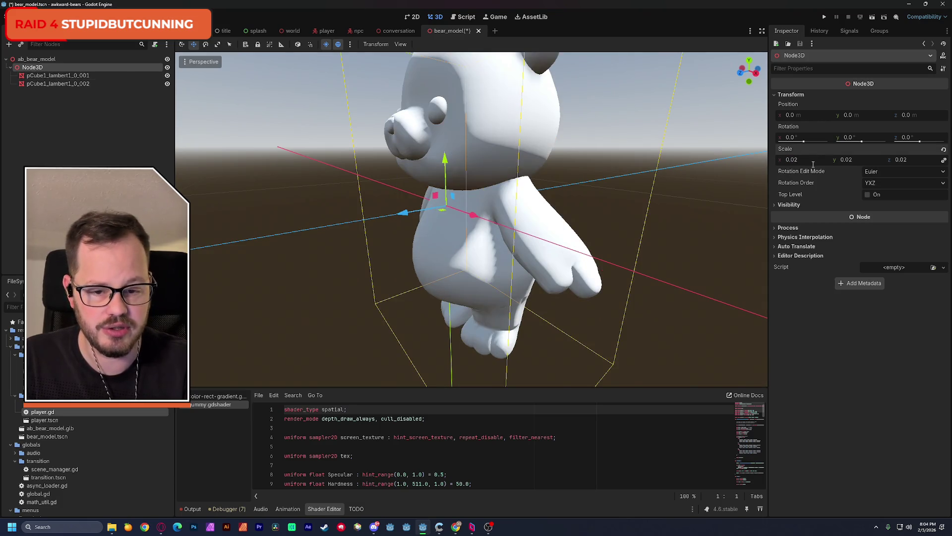
scroll(548, 217, "down", 5)
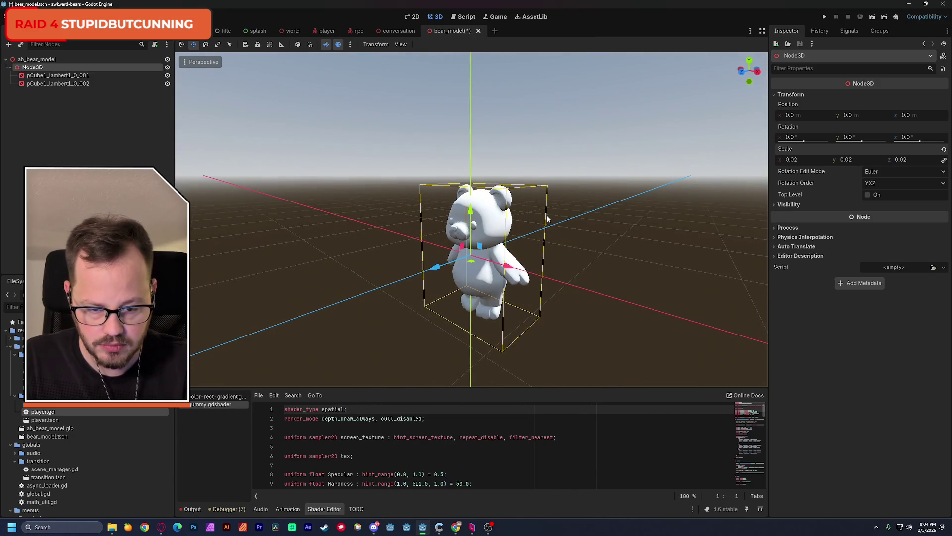
key("ctrl+s")
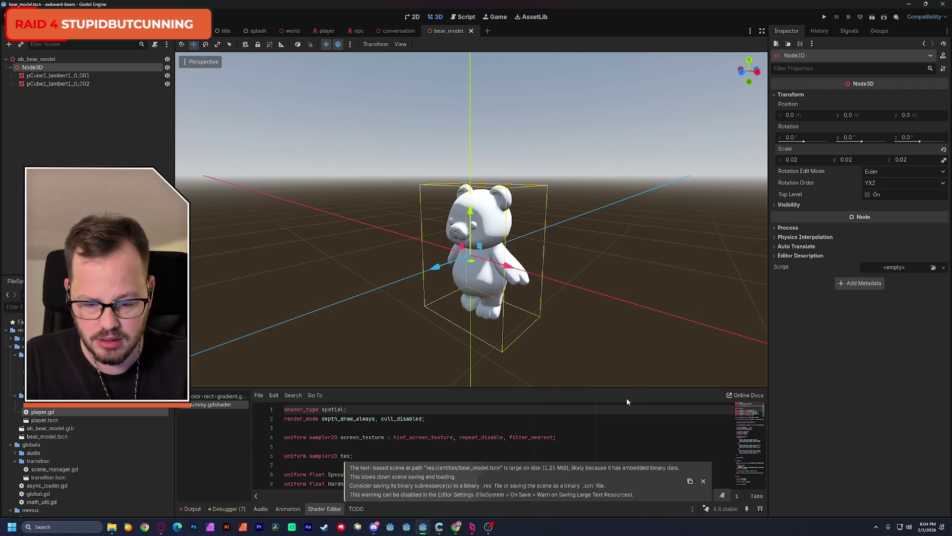
- Move both pCube1_lambert1 meshes onto ab_bear_model and delete the empty Node3D
left_click(42, 82, "shift")
left_click_drag(40, 75, 40, 63)
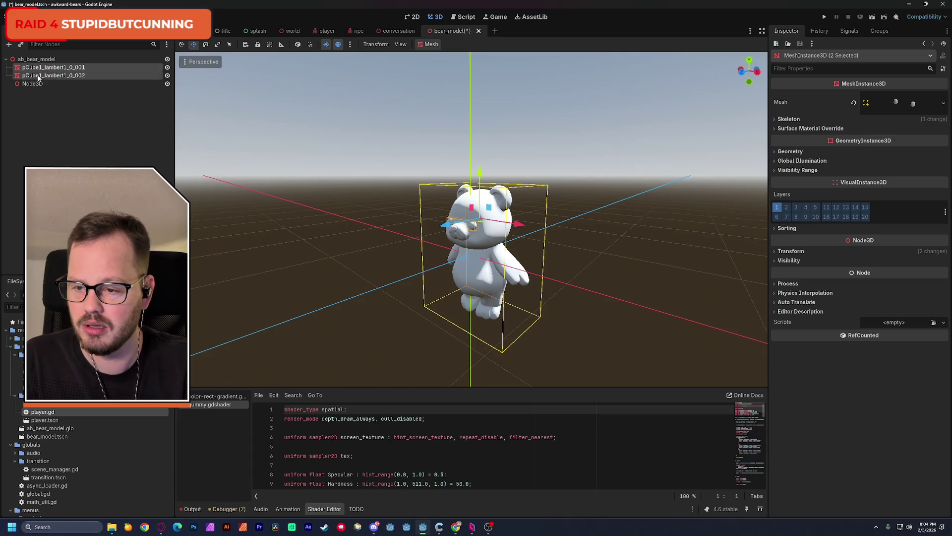
left_click(49, 83)
key("Delete")
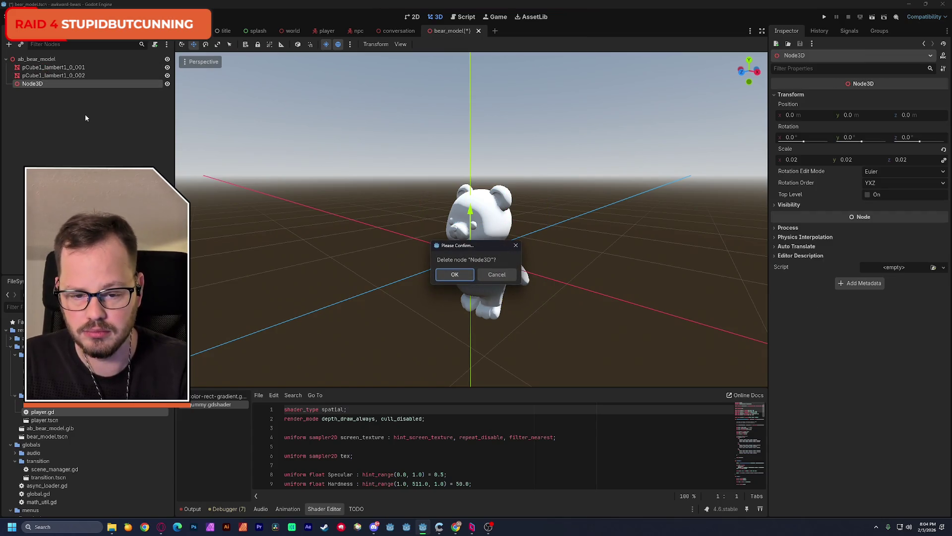
left_click(455, 272)
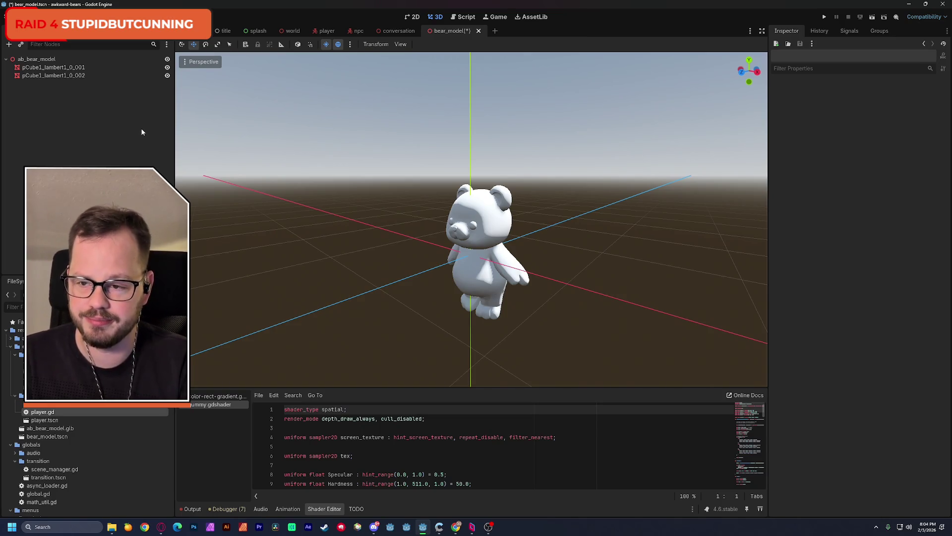
left_click(74, 67)
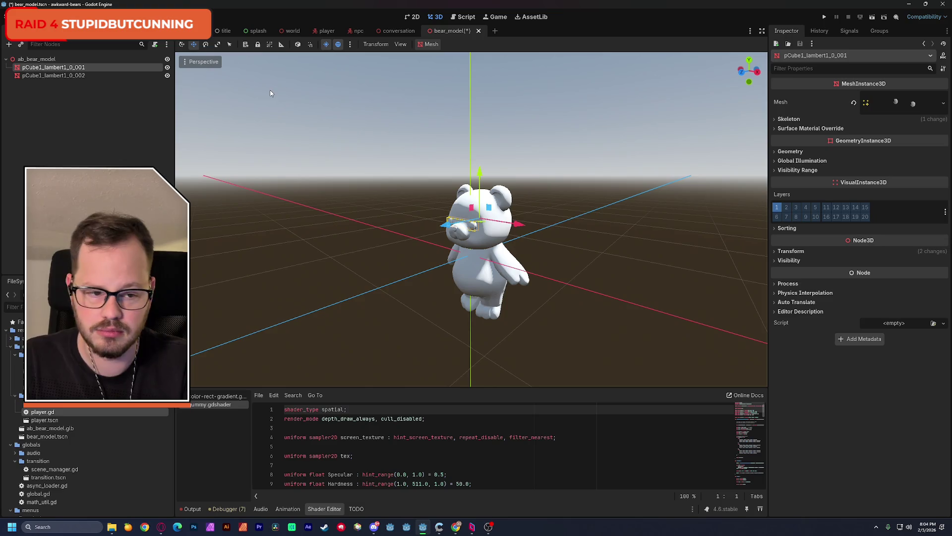
- Give the eye mesh a new ShaderMaterial override using gummy.gdshader
left_click(799, 154)
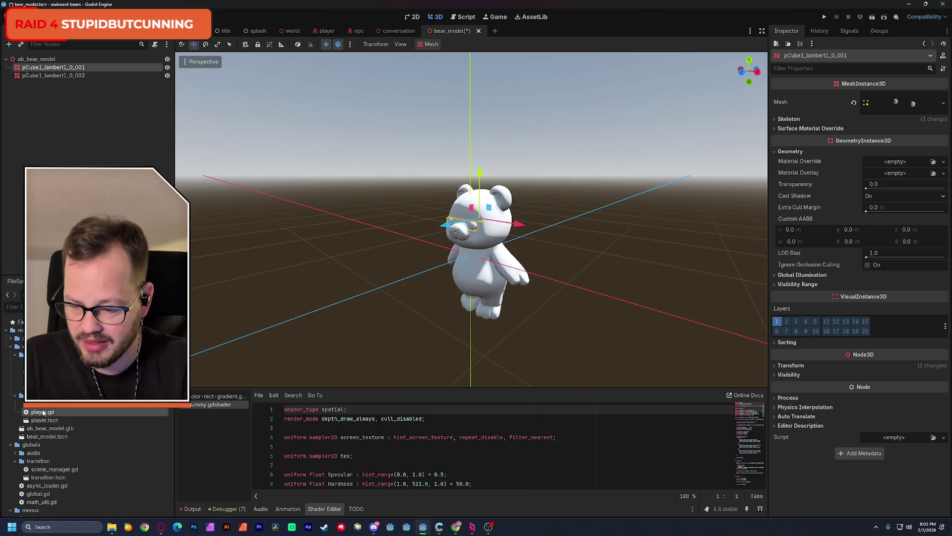
mouse_move(43, 406)
left_mouse_down()
mouse_move(288, 371)
mouse_move(880, 167)
mouse_move(210, 379)
left_mouse_up()
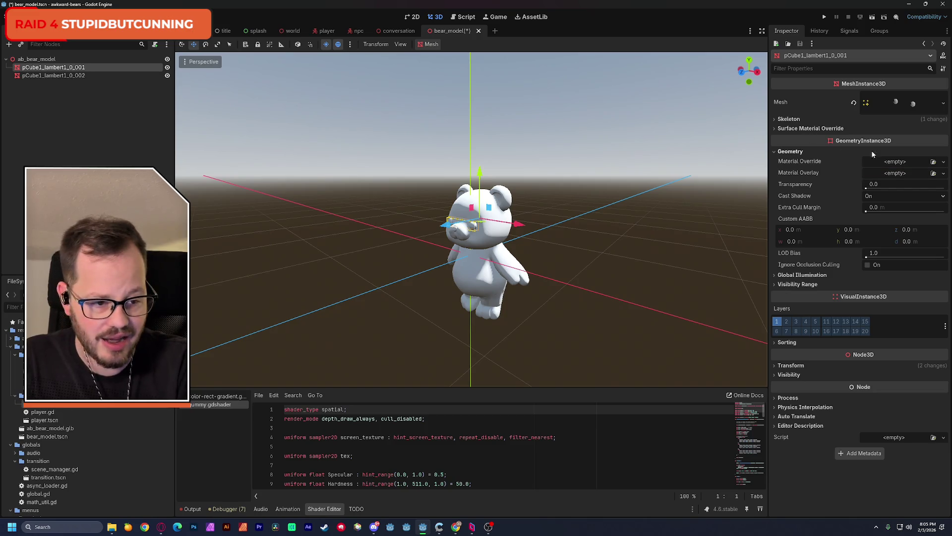
left_click(903, 163)
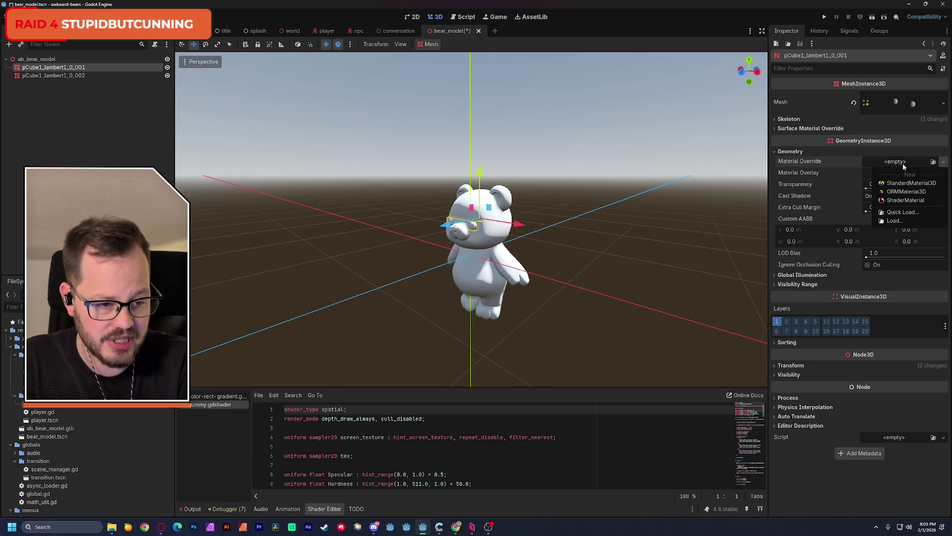
left_click(906, 191)
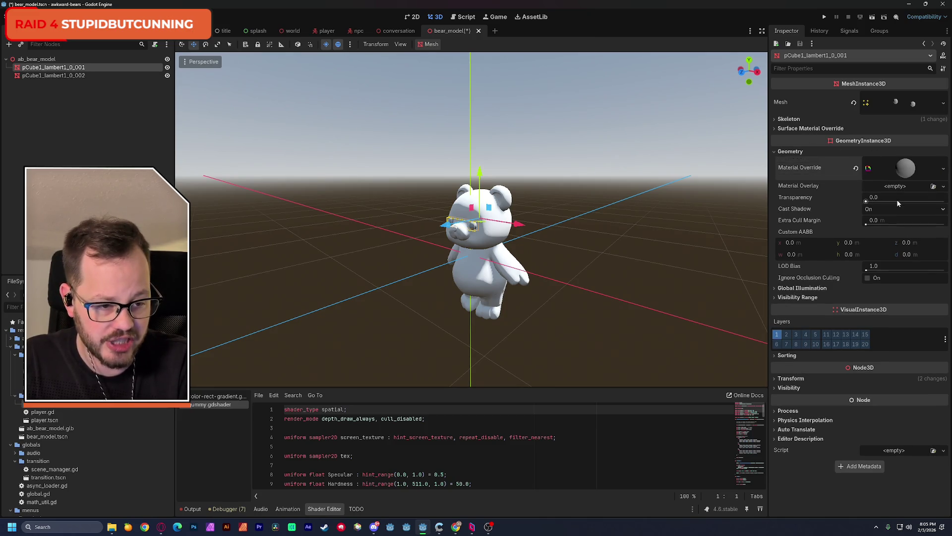
left_click(906, 168)
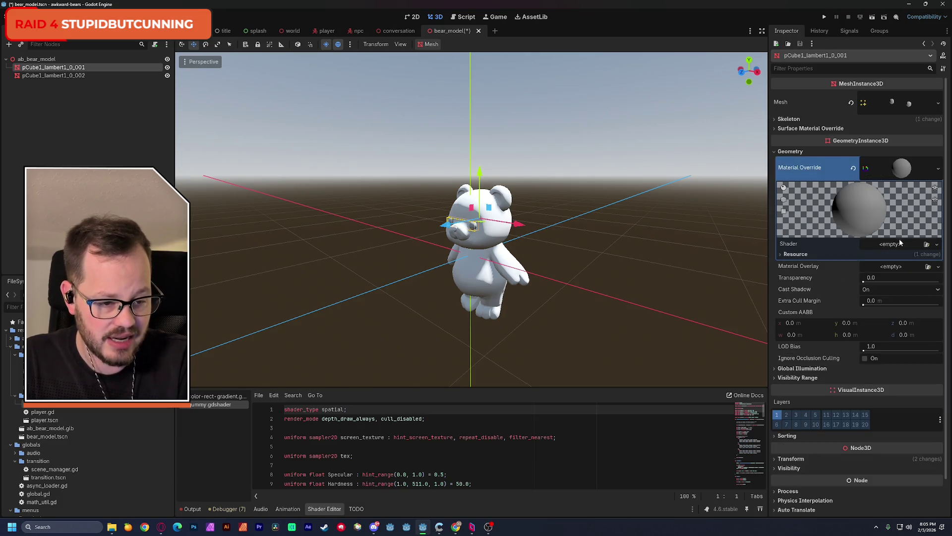
mouse_move(211, 404)
left_mouse_down()
mouse_move(584, 299)
mouse_move(888, 247)
left_mouse_up()
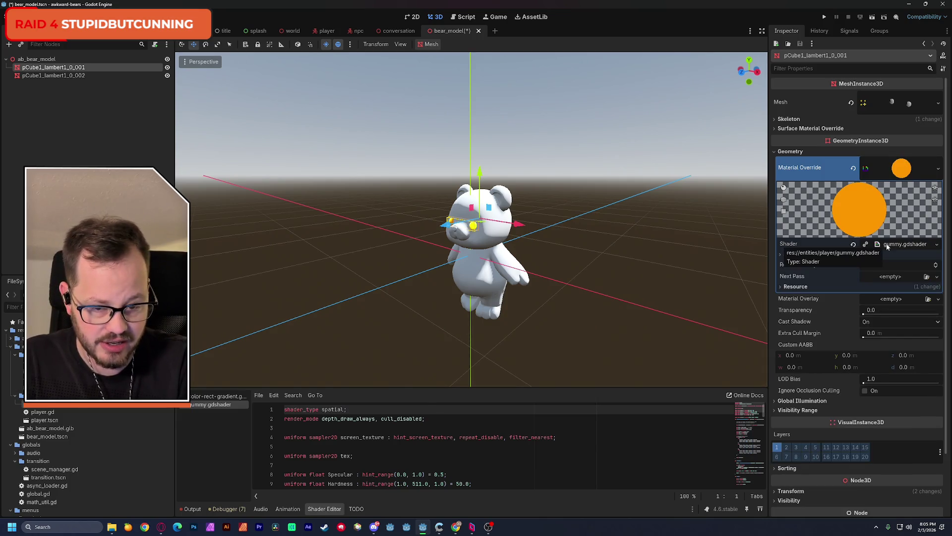
- Orbit to face the orange eyes, save the scene, and reselect pCube1_lambert1_0_001
left_click_drag(572, 261, 588, 263)
scroll(476, 218, "up", 10)
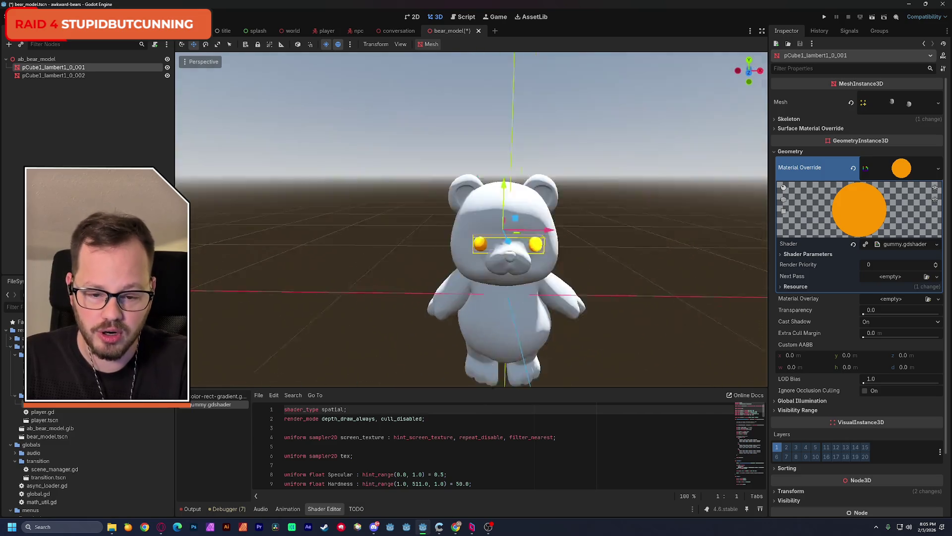
left_click_drag(447, 243, 485, 244)
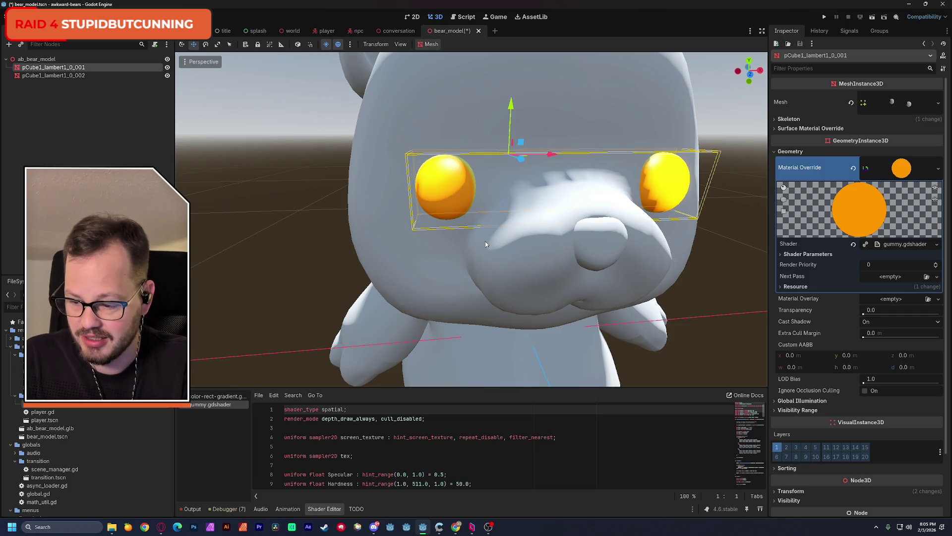
key("ctrl+s")
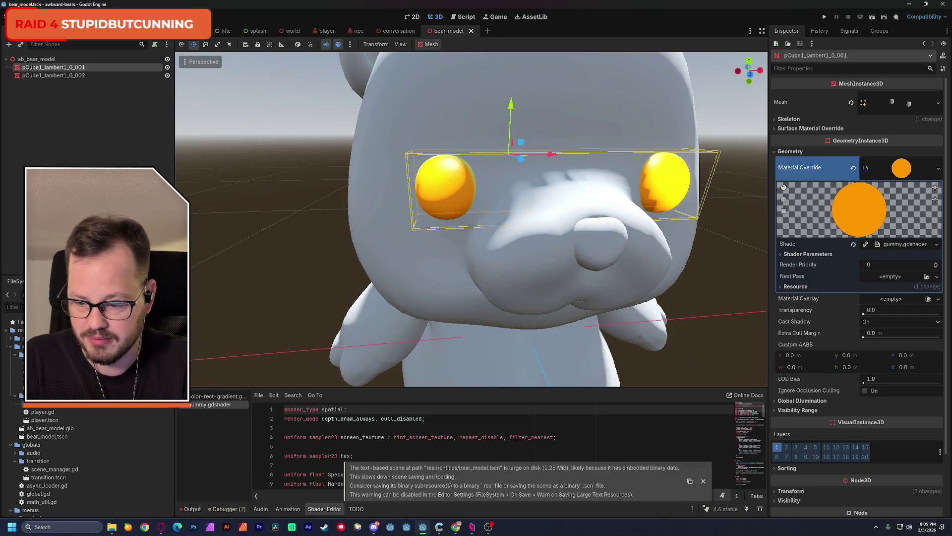
left_click(50, 75)
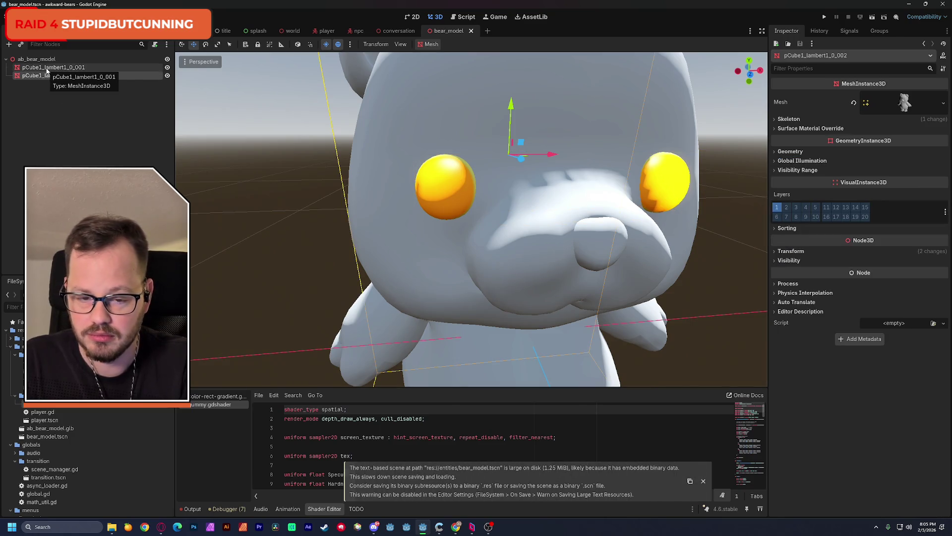
left_click(74, 69)
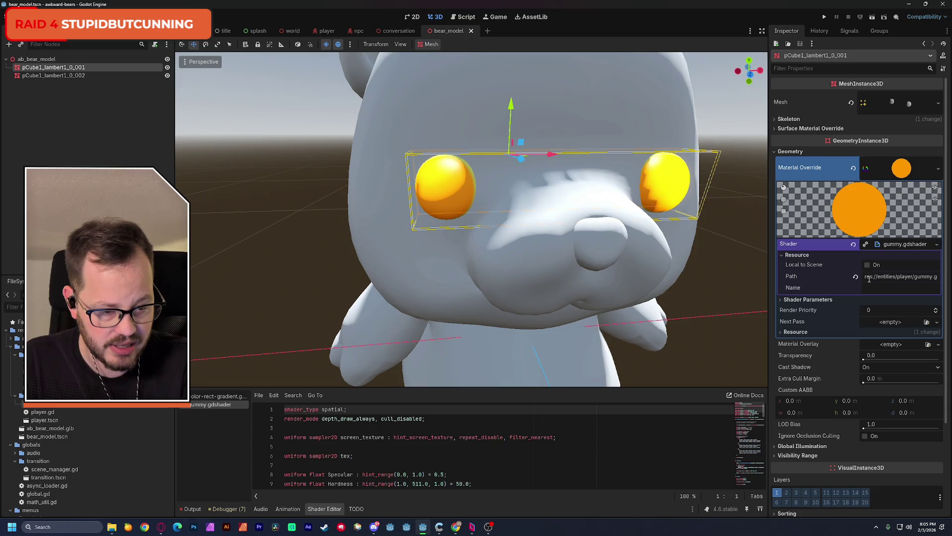
- Set the eyes' gummy Base Color to black and Highlight Color to white
left_click(808, 299)
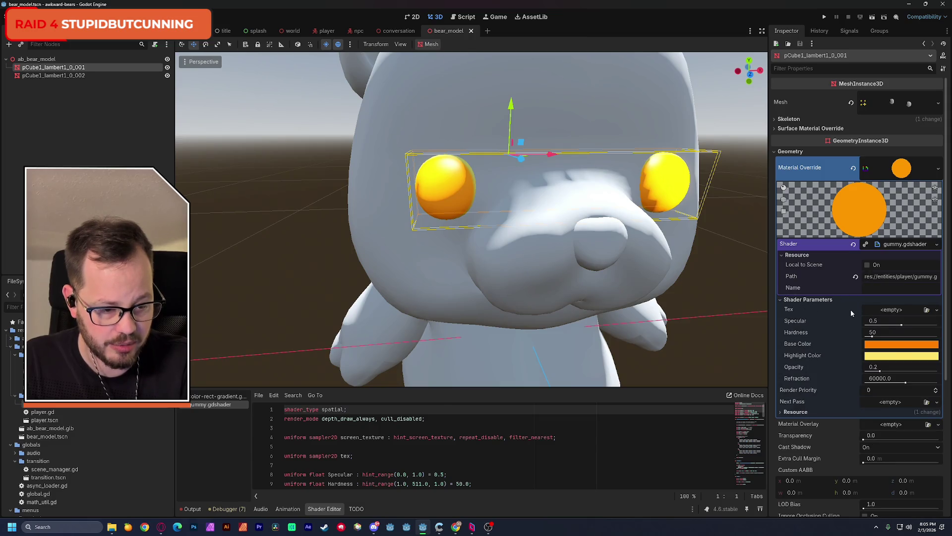
left_click(897, 346)
left_click_drag(942, 168, 943, 224)
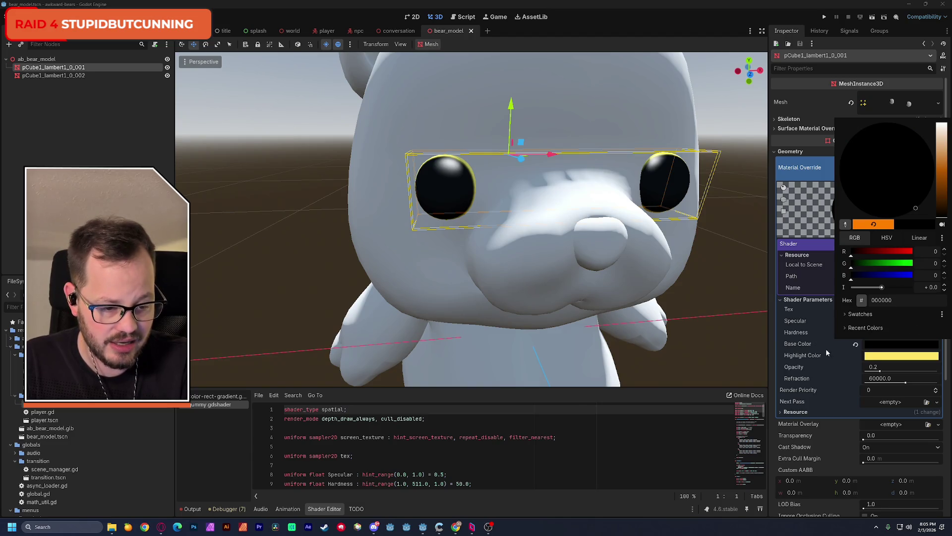
left_click(893, 356)
mouse_move(941, 148)
left_mouse_down()
mouse_move(948, 260)
mouse_move(945, 130)
left_mouse_up()
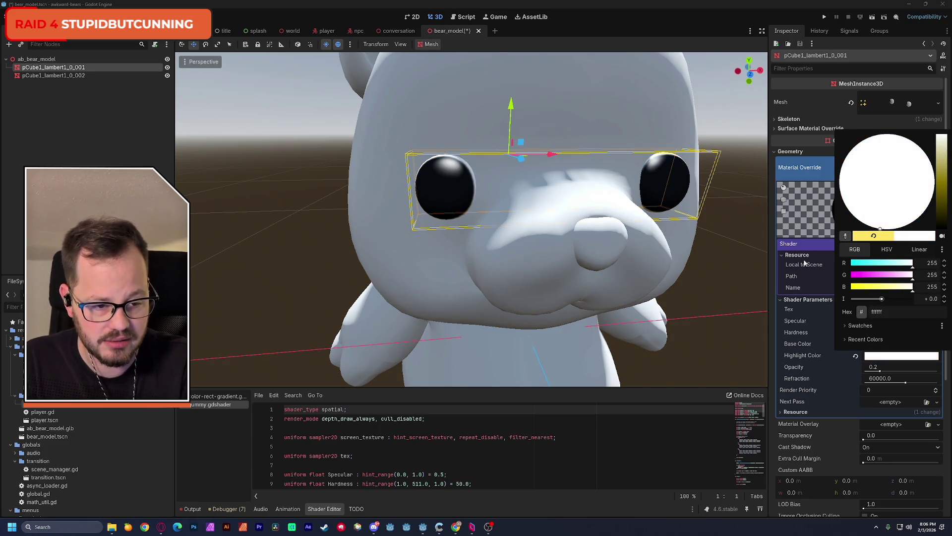
left_click(803, 87)
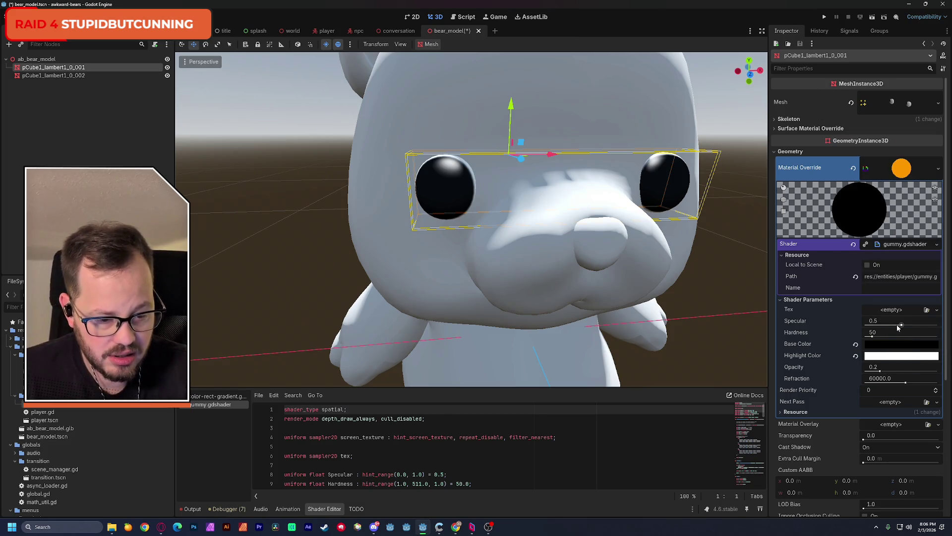
- Set eye Opacity 1.0, Specular 0.526 and Hardness 157, save, and select pCube1_lambert1_0_002
left_click_drag(876, 372, 938, 371)
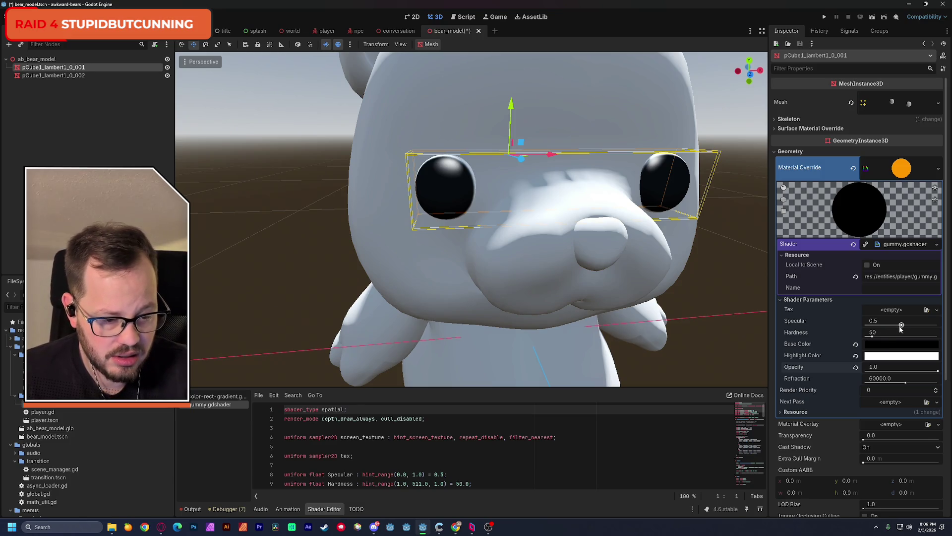
mouse_move(902, 326)
left_mouse_down()
mouse_move(919, 326)
mouse_move(900, 331)
left_mouse_up()
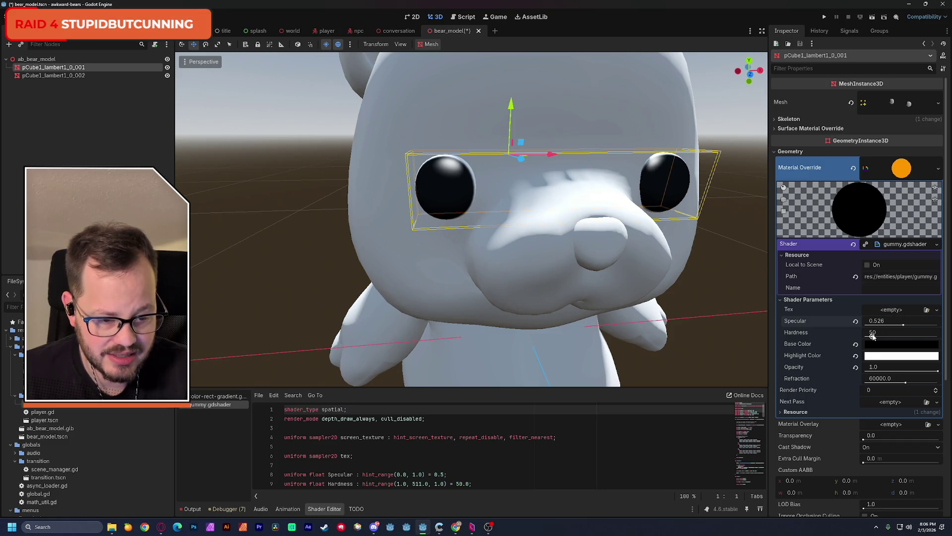
left_click_drag(874, 336, 888, 341)
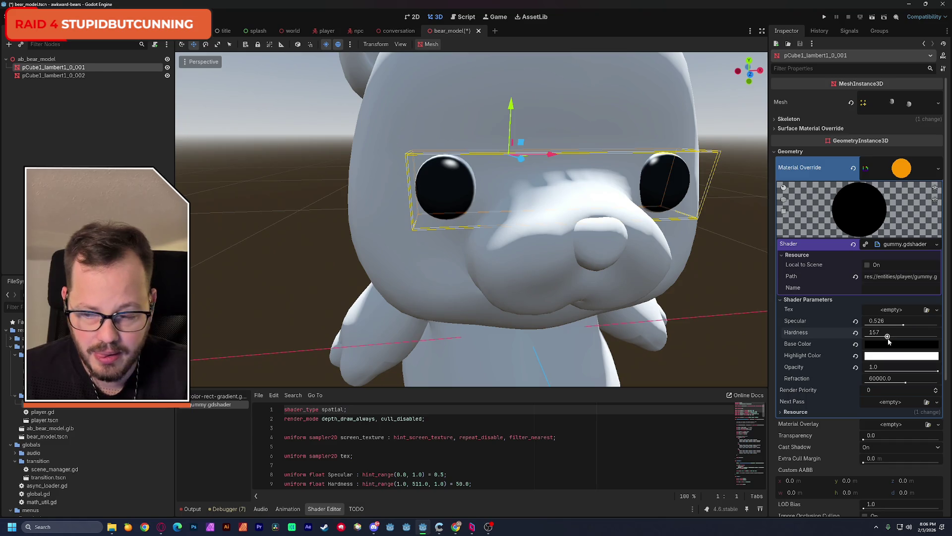
key("ctrl+s")
left_click(87, 75)
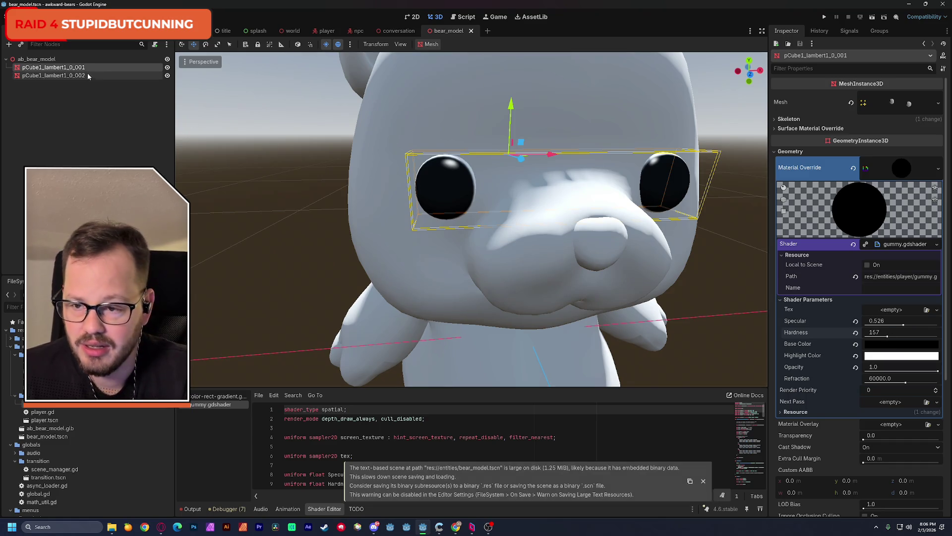
left_click(903, 105)
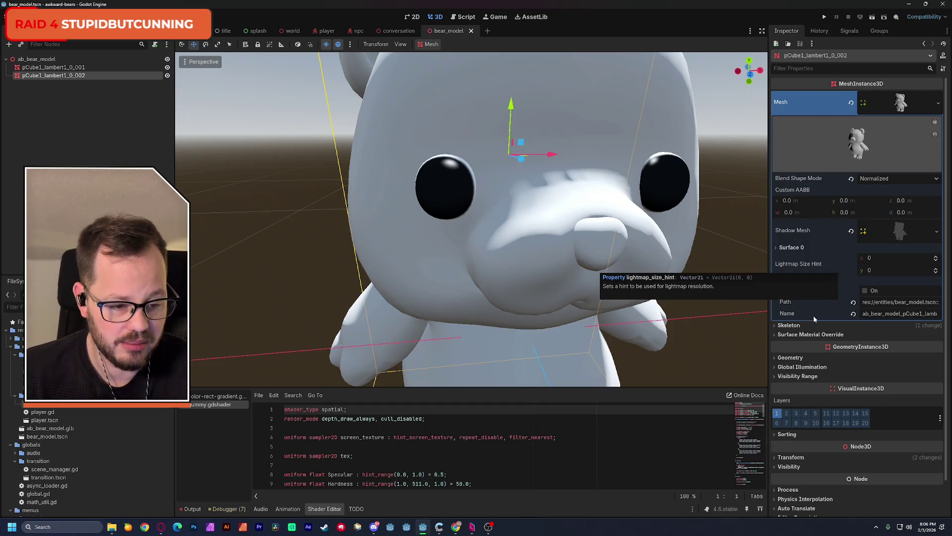
- Give the body mesh a new ShaderMaterial override using gummy.gdshader
left_click(794, 358)
left_click(908, 367)
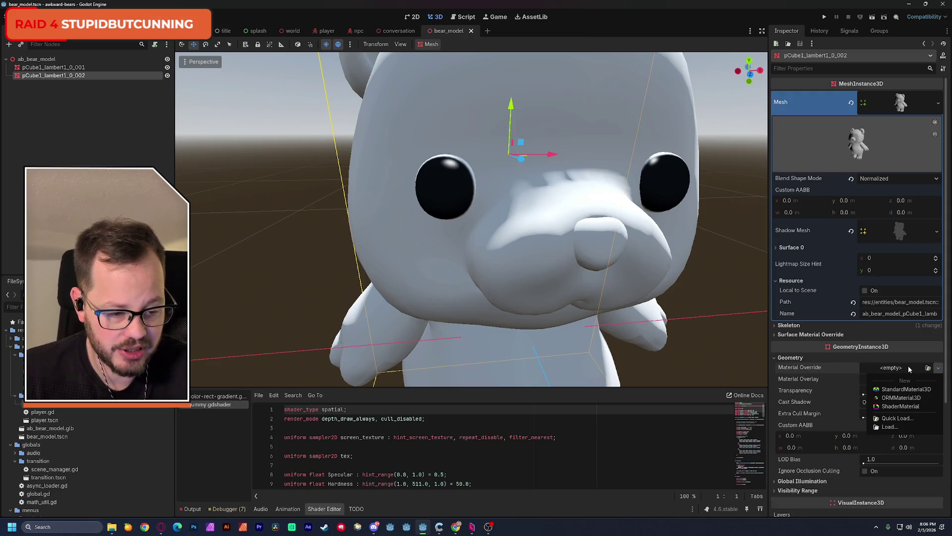
left_click(900, 407)
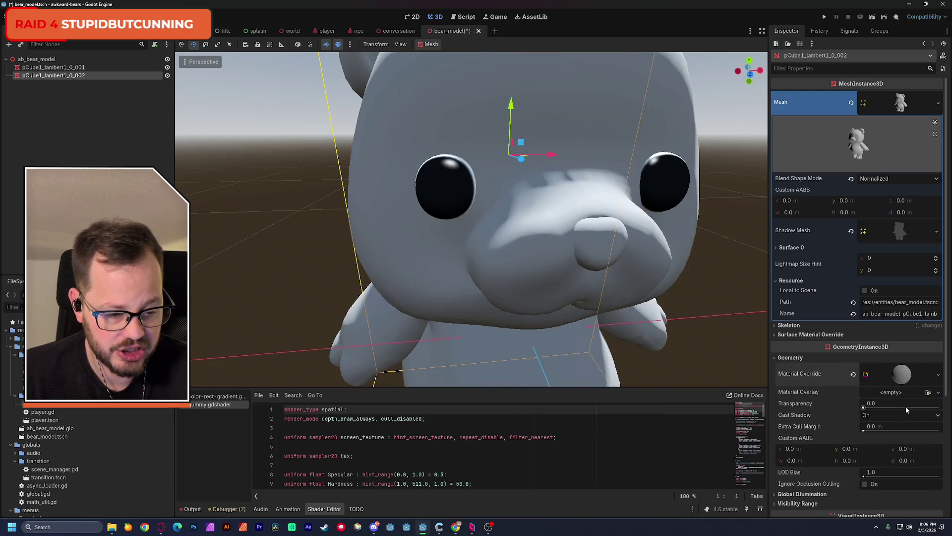
left_click(902, 375)
scroll(901, 373, "down", 4)
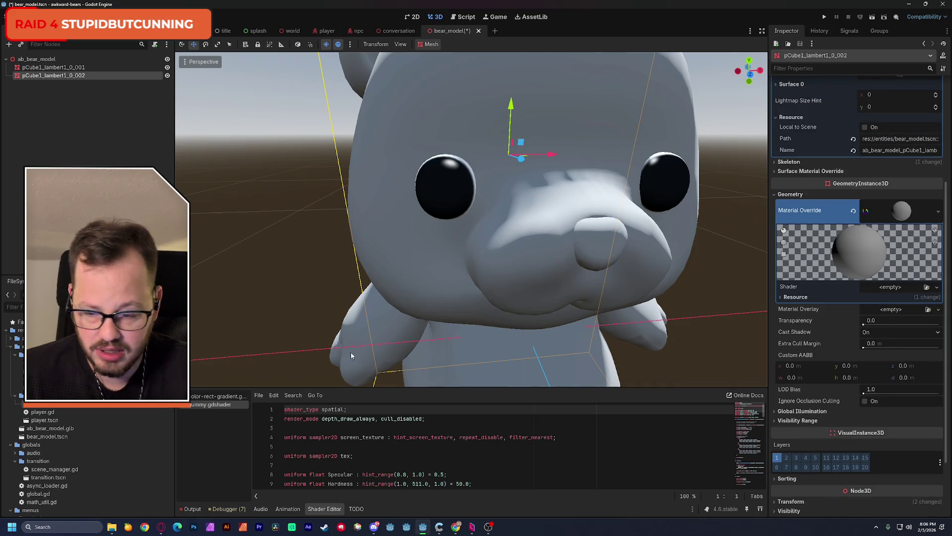
mouse_move(210, 404)
left_mouse_down()
mouse_move(555, 415)
mouse_move(768, 378)
mouse_move(885, 332)
mouse_move(904, 315)
mouse_move(892, 288)
left_mouse_up()
left_click(894, 289)
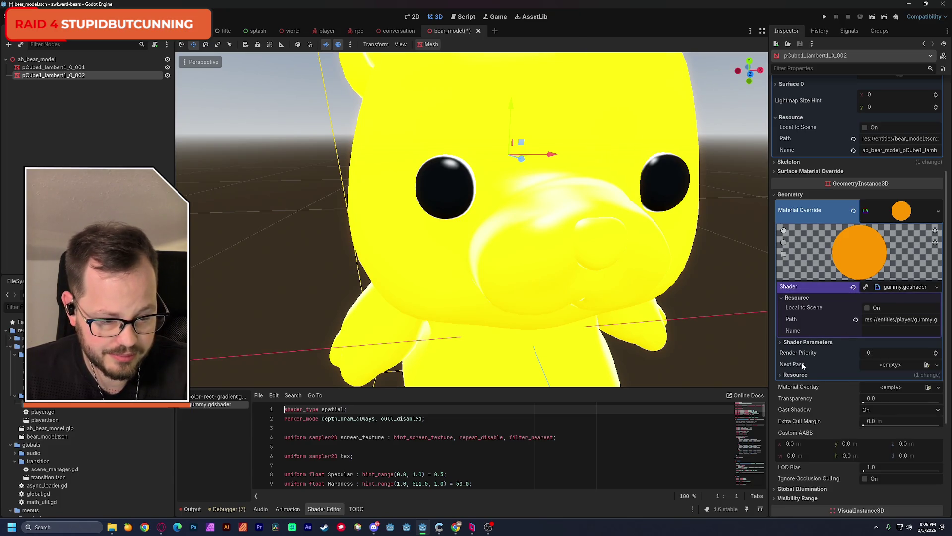
- Lower the body material's Refraction from 60000.0 to about 33230.77
left_click(784, 343)
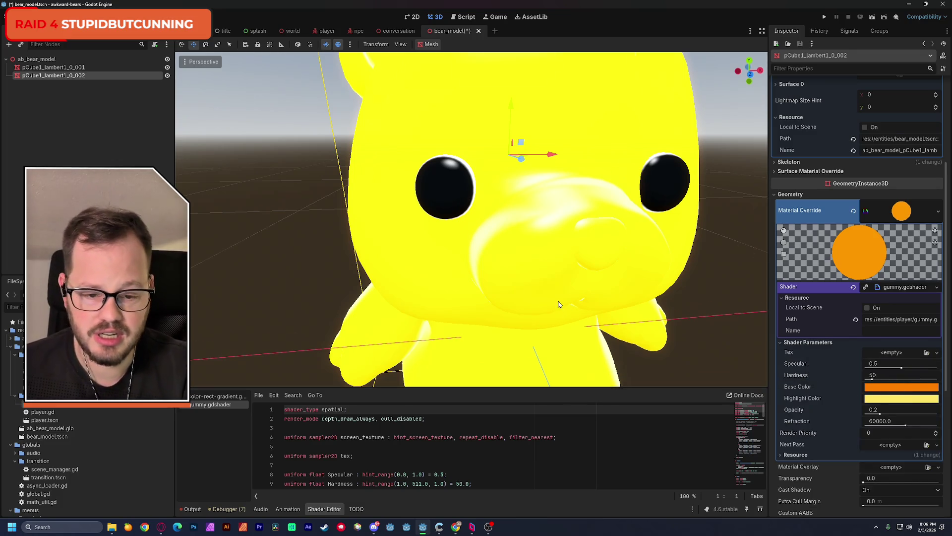
scroll(558, 302, "down", 8)
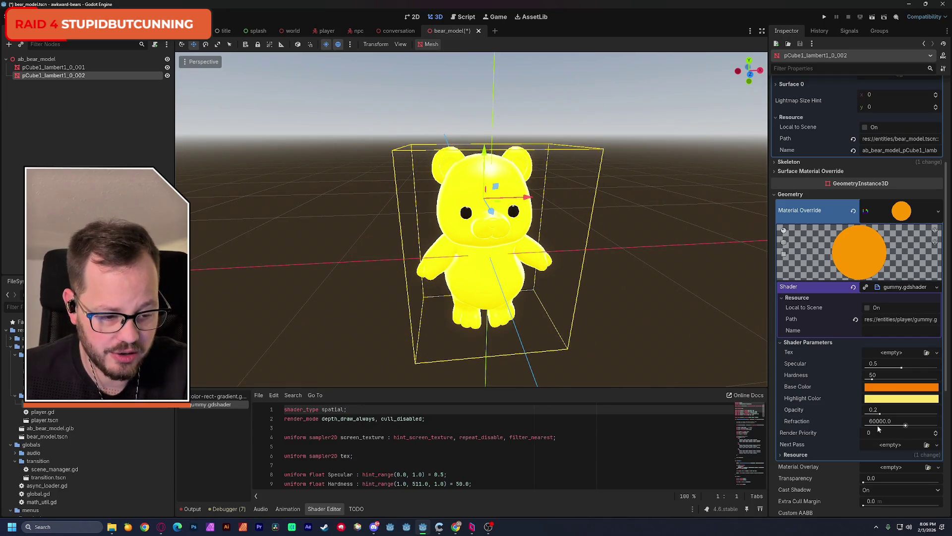
mouse_move(904, 432)
left_mouse_down()
mouse_move(863, 428)
mouse_move(885, 429)
left_mouse_up()
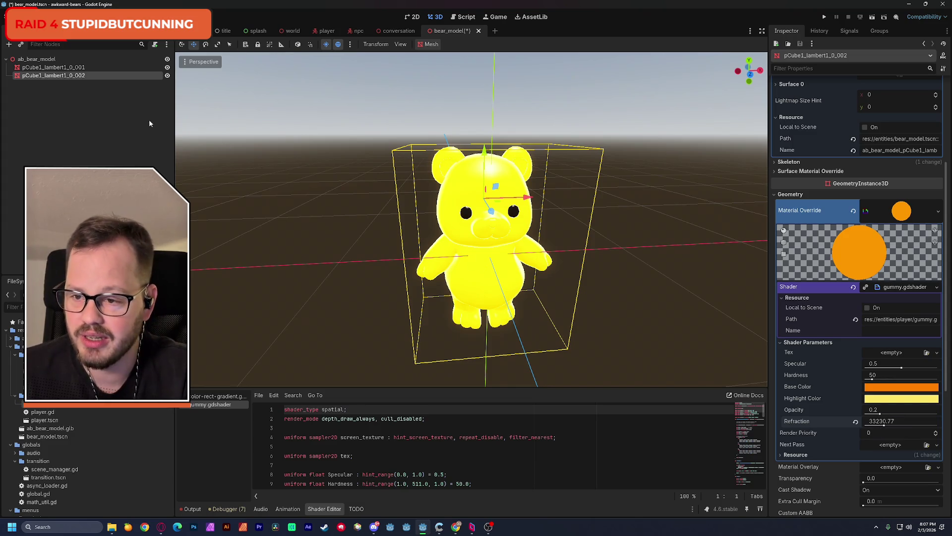
left_click(78, 141)
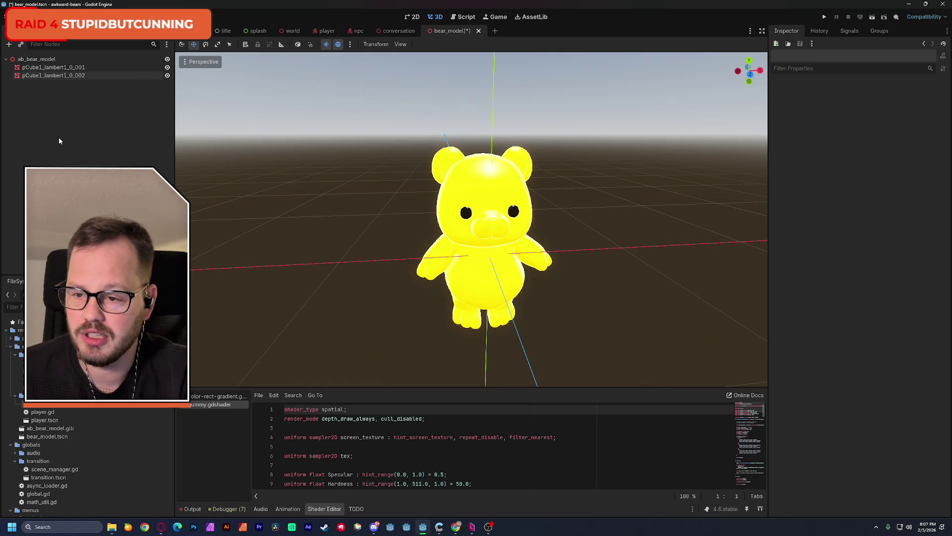
- Add an empty MeshInstance3D node under ab_bear_model via the 'mesh' node search
key("ctrl+a")
type("mesh")
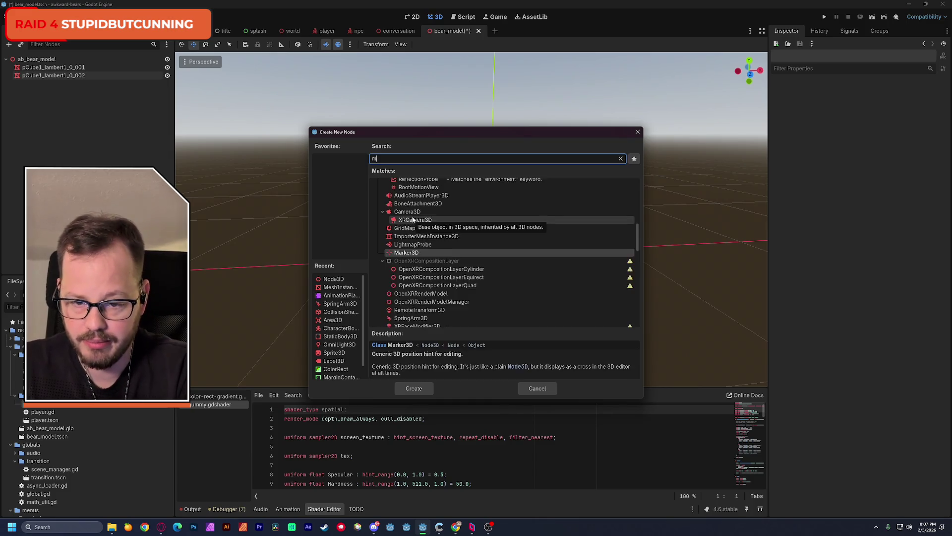
double_click(411, 241)
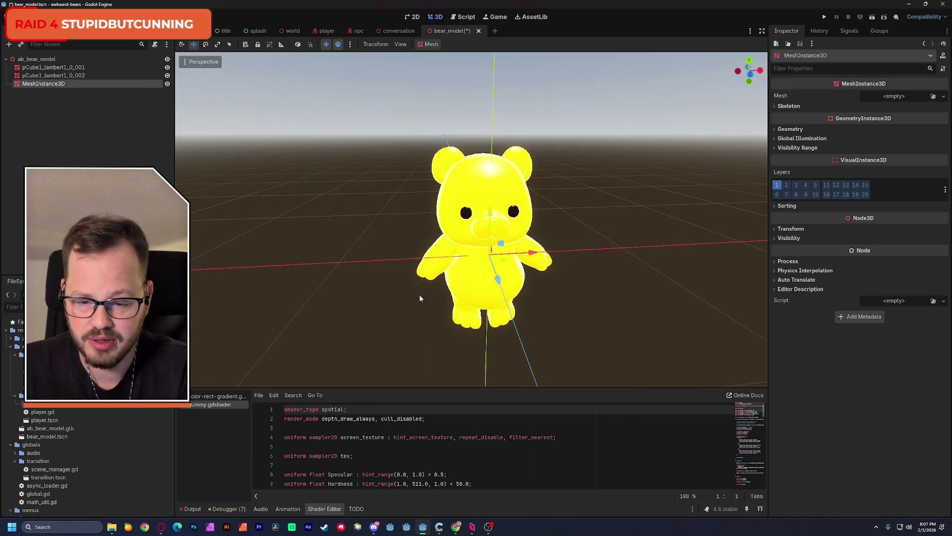
left_click(898, 97)
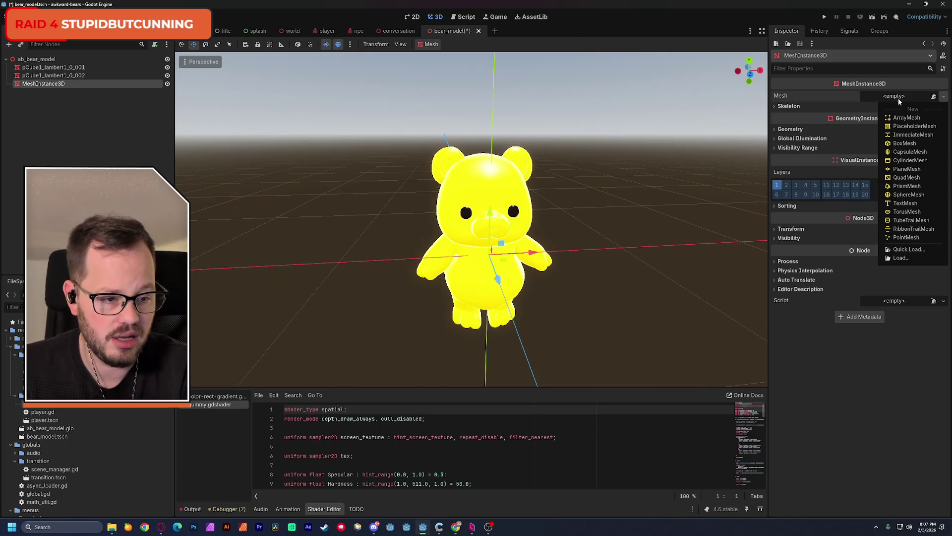
- Give the MeshInstance3D a BoxMesh and move it back by -1 on Z behind the bear
left_click(912, 143)
mouse_move(498, 281)
left_mouse_down()
mouse_move(485, 214)
mouse_move(570, 208)
mouse_move(486, 211)
mouse_move(608, 207)
mouse_move(567, 217)
left_mouse_up()
left_click(656, 200)
left_click(605, 215)
scroll(471, 208, "up", 5)
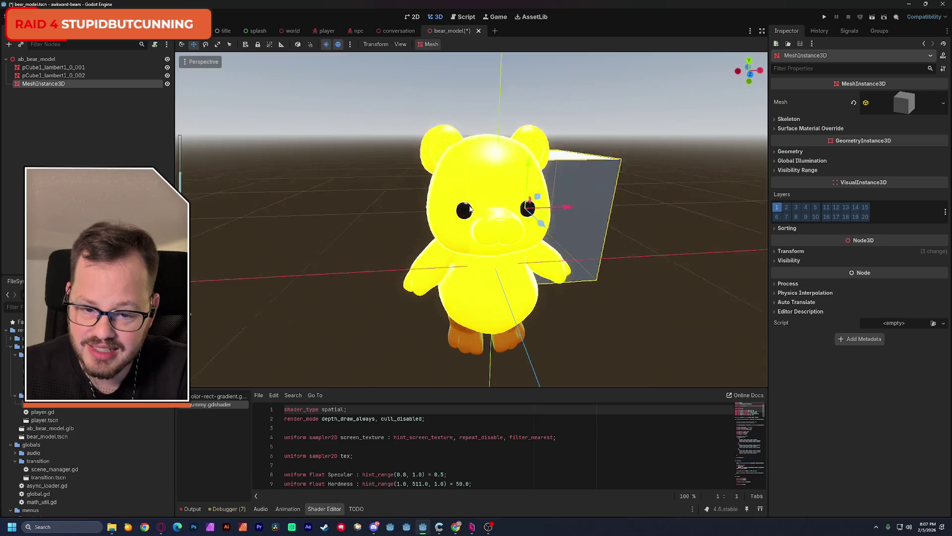
scroll(470, 209, "down", 3)
scroll(470, 208, "up", 4)
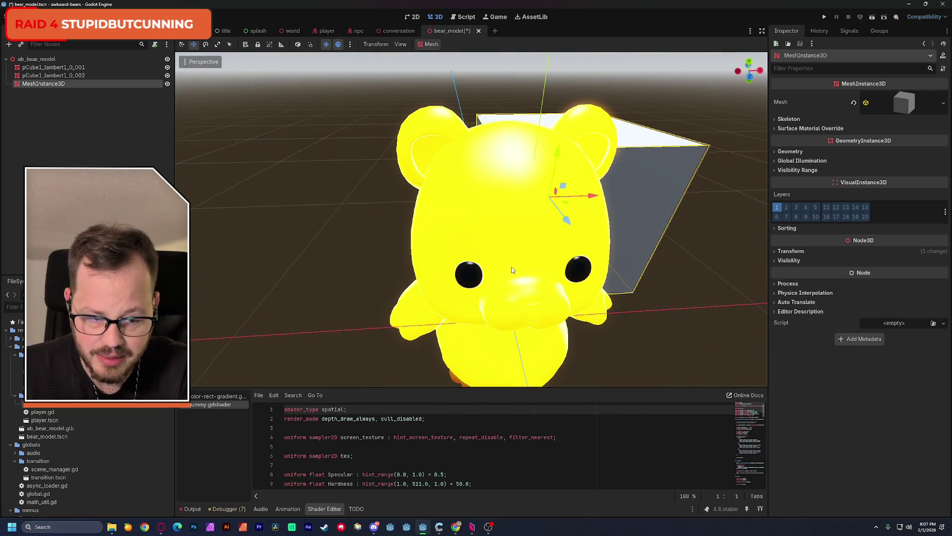
left_click(556, 186)
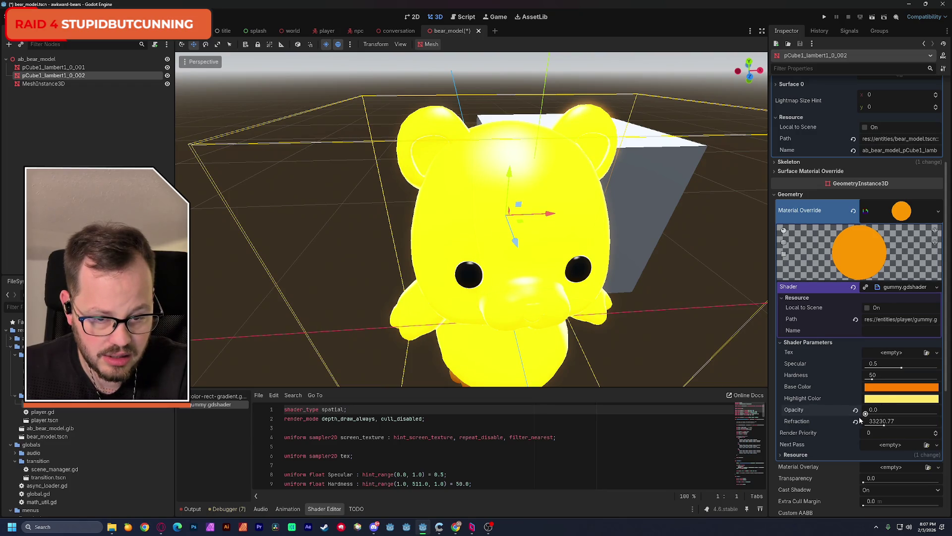
- Set gummy Opacity to 0.328 and Refraction to 13846.155, keeping geometry Transparency at 0.0
mouse_move(866, 413)
left_mouse_down()
mouse_move(901, 415)
mouse_move(888, 414)
mouse_move(887, 425)
mouse_move(939, 425)
mouse_move(849, 428)
mouse_move(869, 427)
left_mouse_up()
mouse_move(636, 332)
left_mouse_down()
mouse_move(580, 313)
mouse_move(615, 314)
left_mouse_up()
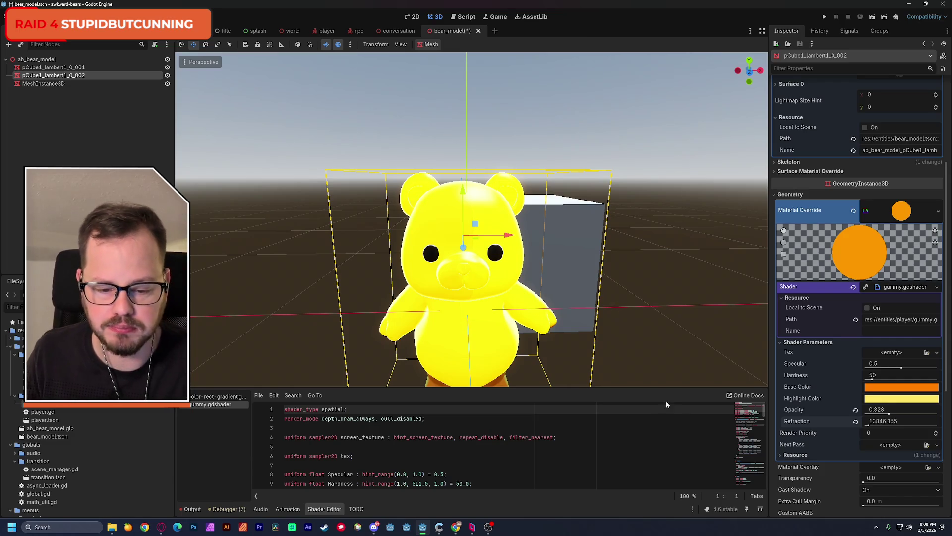
mouse_move(499, 316)
left_mouse_down()
mouse_move(437, 318)
mouse_move(467, 317)
mouse_move(436, 307)
mouse_move(498, 315)
left_mouse_up()
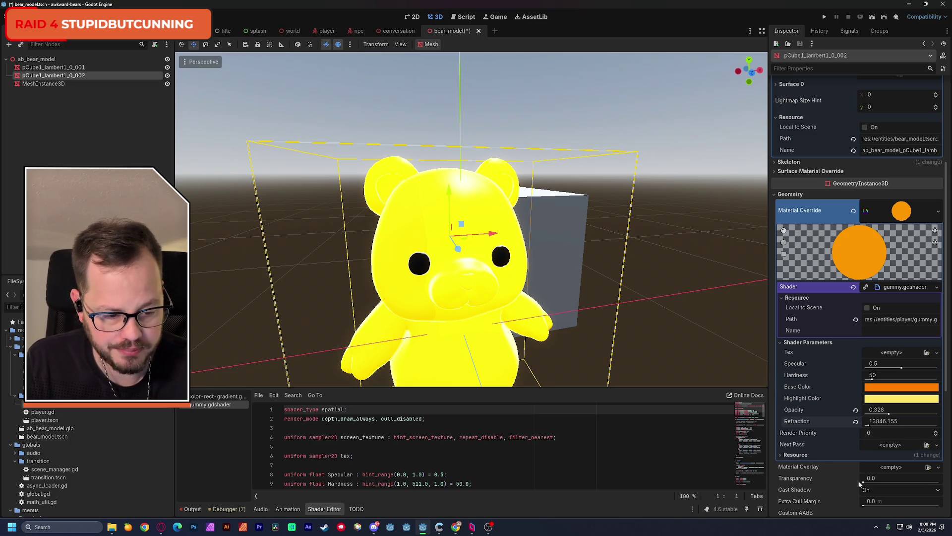
left_click_drag(870, 484, 942, 485)
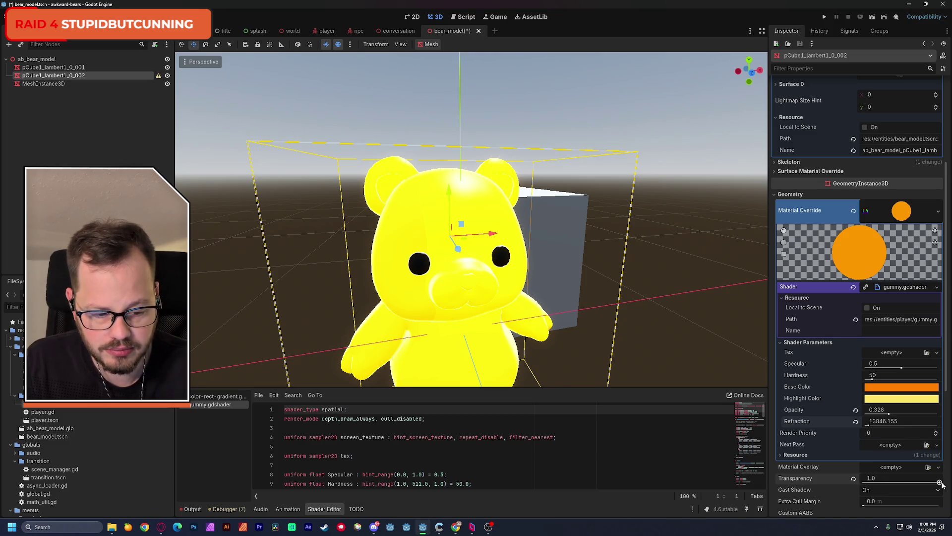
left_click(853, 479)
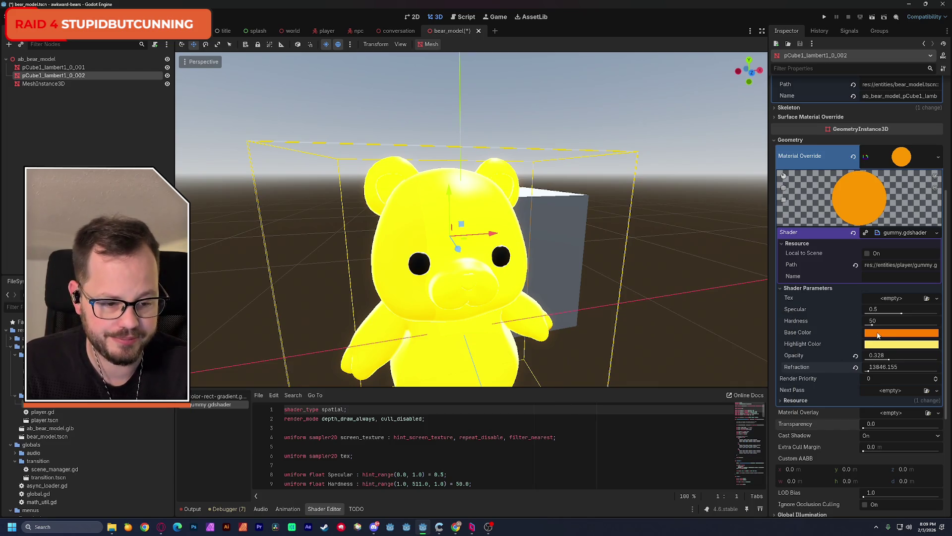
- Open the body's gummy Highlight Color picker, currently ffe666
left_click(885, 348)
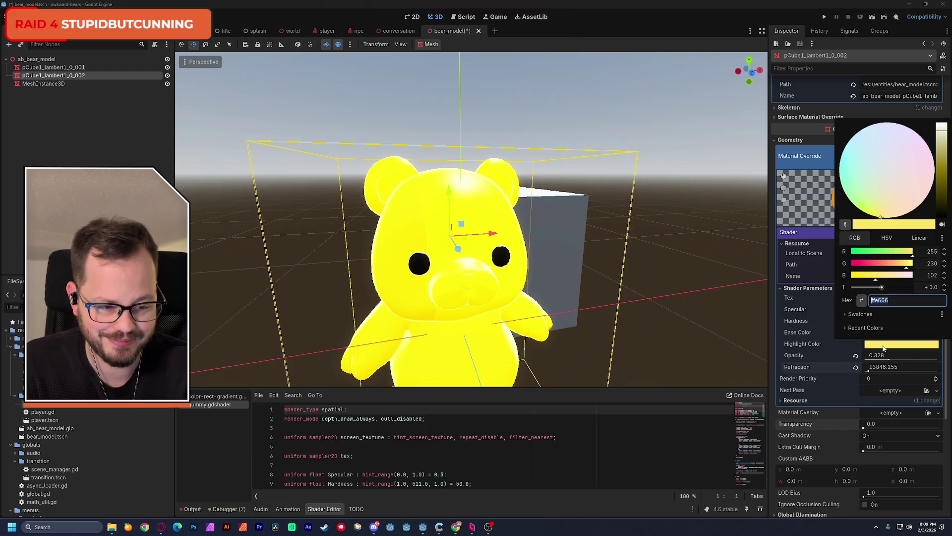
- Shift the Highlight Color toward cyan and set the Base Color to pink ea68ff
left_click_drag(887, 173, 839, 165)
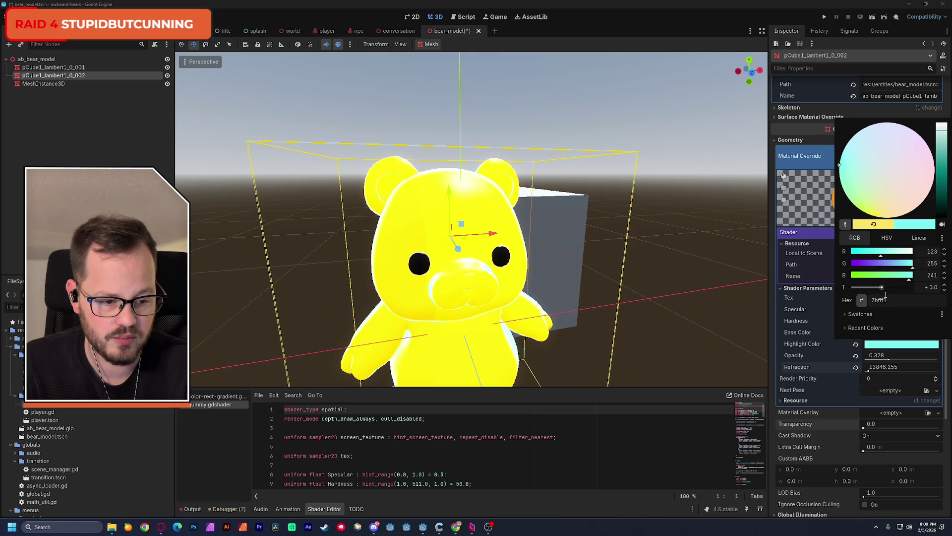
left_click(815, 294)
left_click(877, 333)
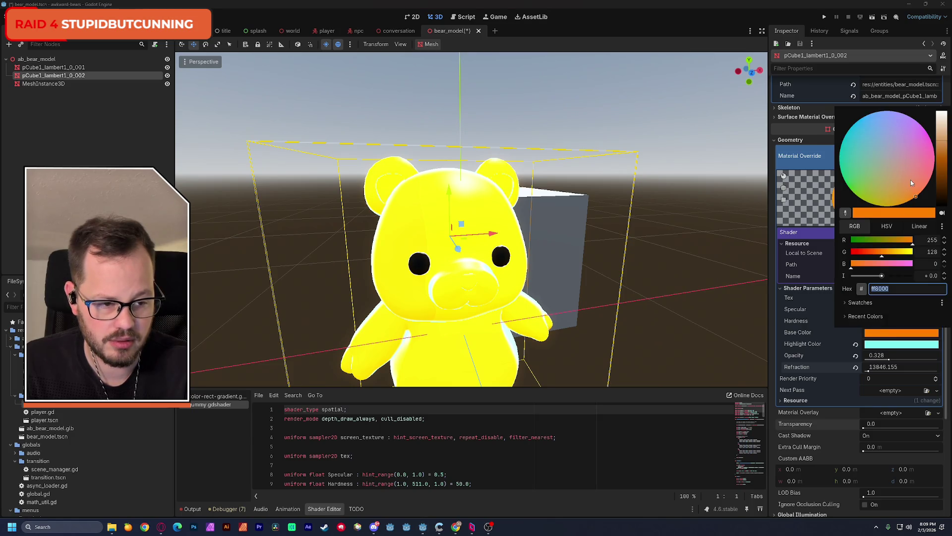
mouse_move(880, 166)
left_mouse_down()
mouse_move(831, 142)
mouse_move(855, 119)
mouse_move(814, 153)
mouse_move(895, 114)
mouse_move(924, 128)
left_mouse_up()
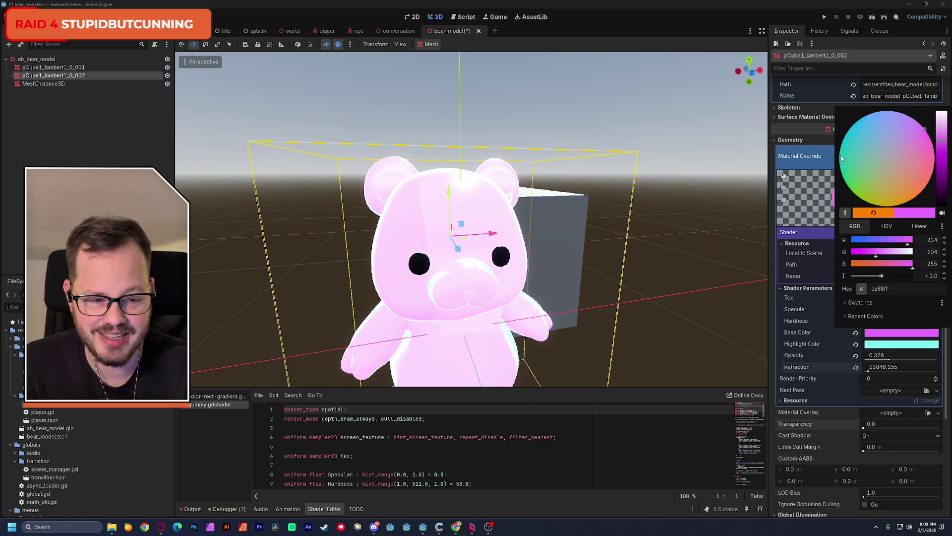
left_click(619, 247)
left_click_drag(619, 246, 477, 251)
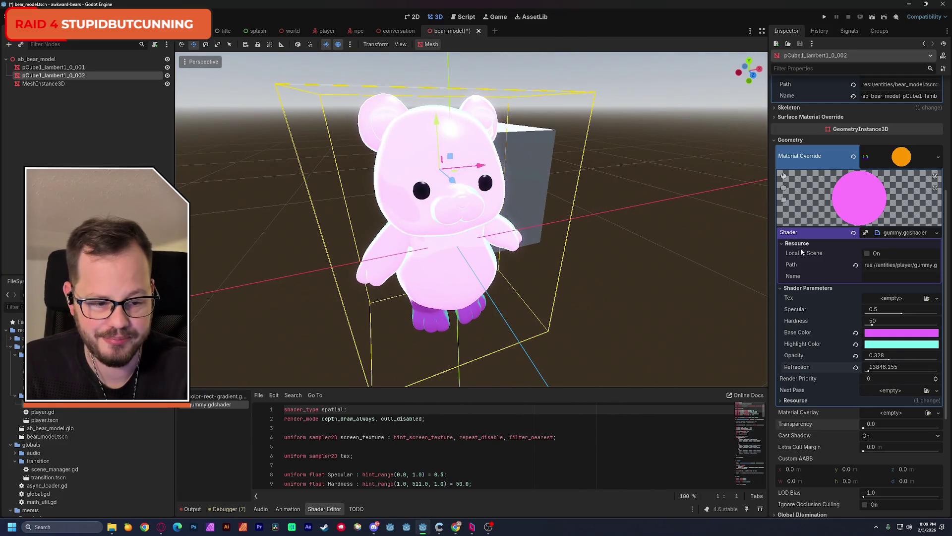
- Make the Highlight Color pure white ffffff and shift the Base Color toward yellow-green
left_click(888, 334)
left_click(896, 346)
left_click(896, 346)
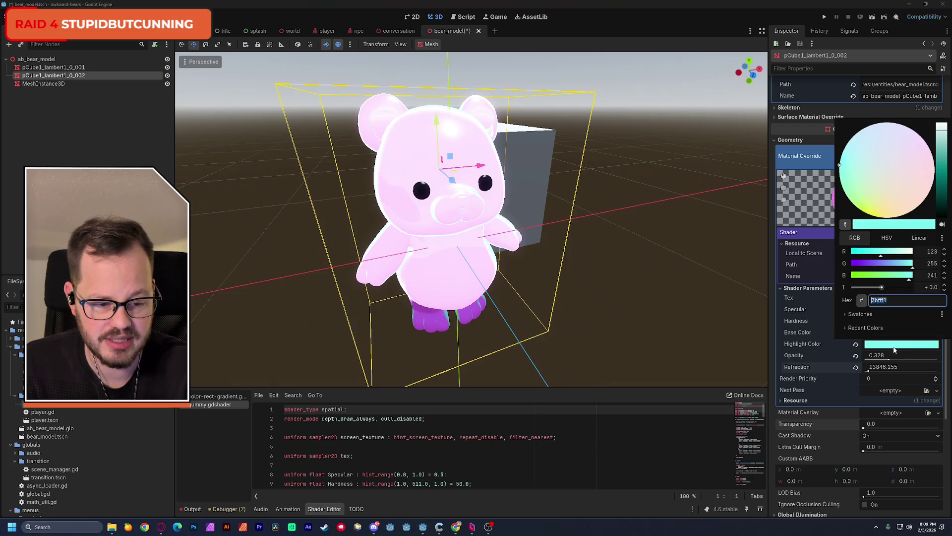
left_click(942, 124)
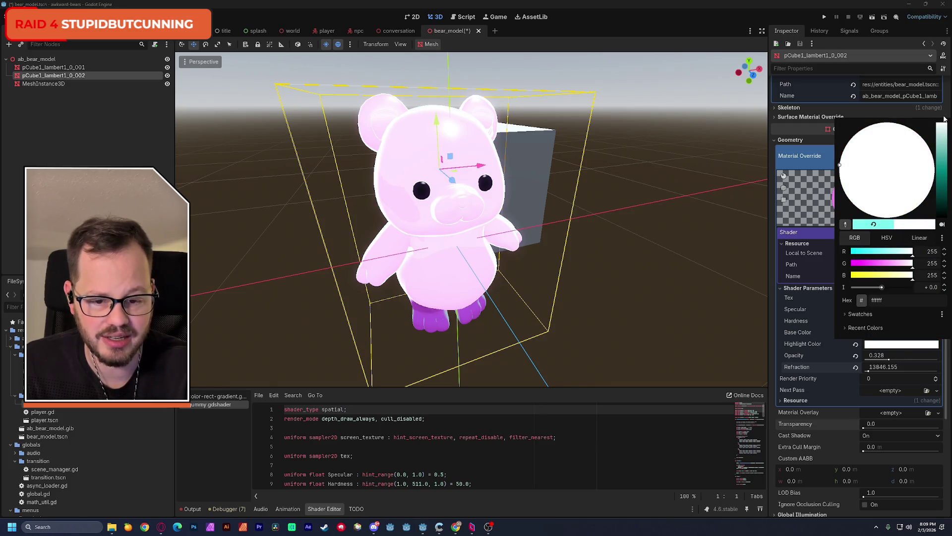
left_click(902, 333)
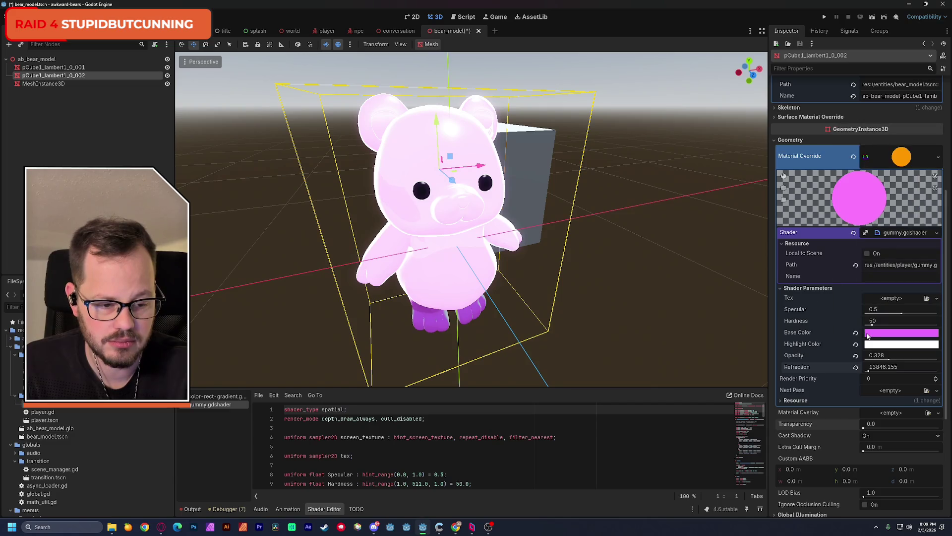
left_click(901, 332)
left_click(897, 201)
mouse_move(898, 203)
left_mouse_down()
mouse_move(893, 164)
mouse_move(905, 168)
mouse_move(860, 237)
mouse_move(835, 105)
mouse_move(873, 139)
mouse_move(848, 95)
mouse_move(882, 79)
left_mouse_up()
- Try deep blue and purple Base Colors, then return to green 246e00 with intensity 0
left_click_drag(945, 145, 944, 172)
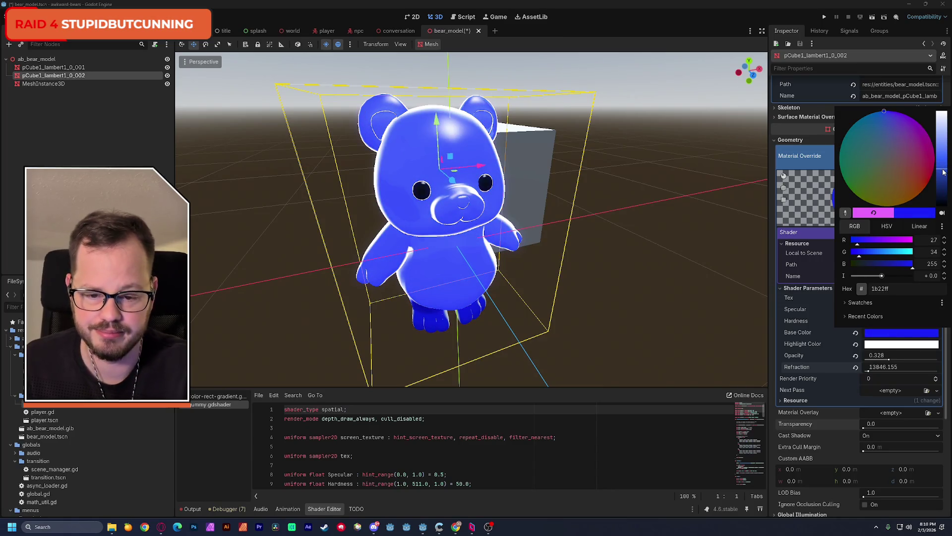
mouse_move(871, 127)
left_mouse_down()
mouse_move(913, 116)
mouse_move(932, 176)
mouse_move(843, 255)
mouse_move(835, 138)
mouse_move(840, 214)
mouse_move(833, 208)
left_mouse_up()
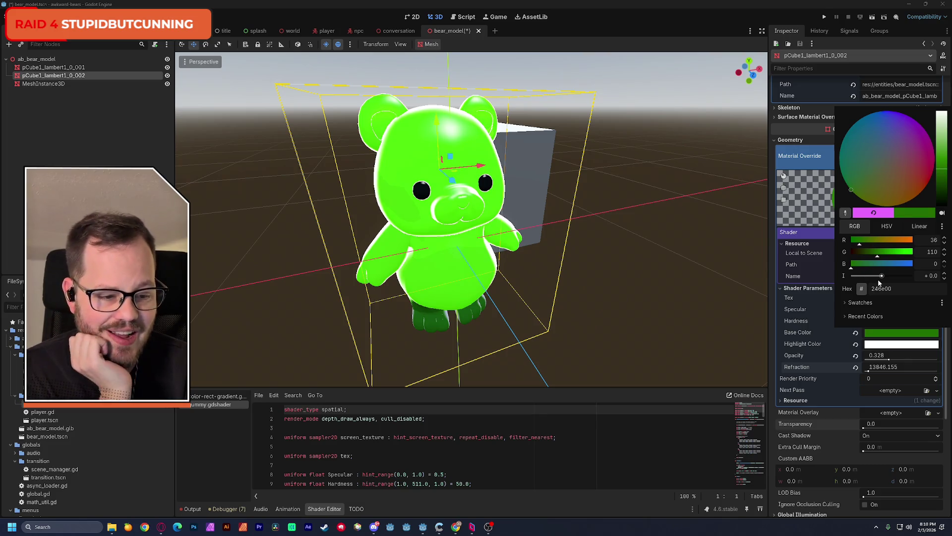
mouse_move(881, 276)
left_mouse_down()
mouse_move(868, 283)
mouse_move(900, 289)
left_mouse_up()
left_click(888, 226)
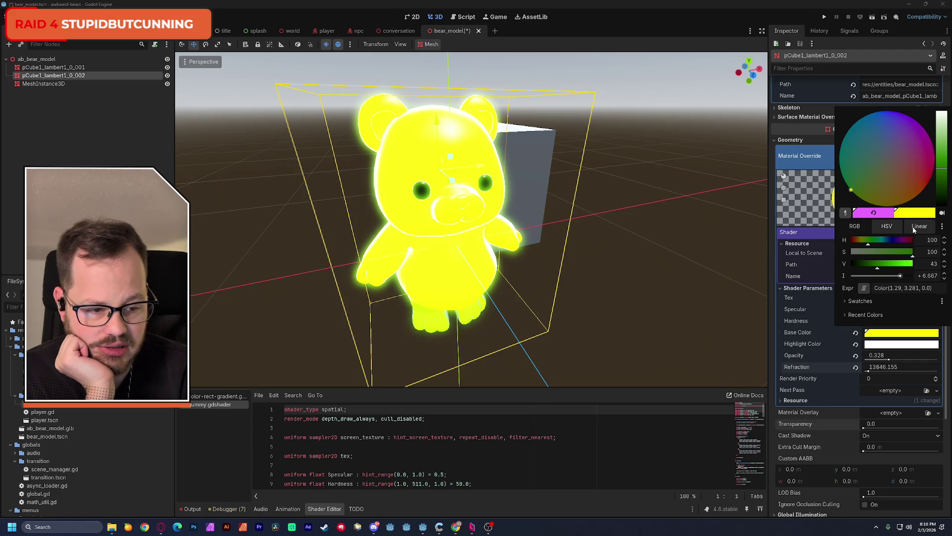
left_click(919, 226)
left_click(888, 227)
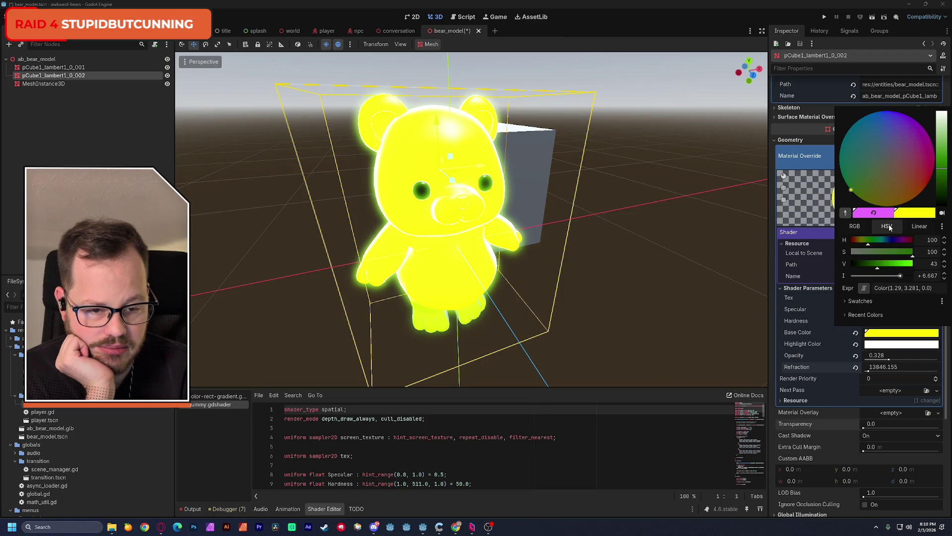
left_click(855, 226)
mouse_move(900, 276)
left_mouse_down()
mouse_move(863, 278)
mouse_move(885, 276)
left_mouse_up()
left_click(934, 276)
left_click(948, 279)
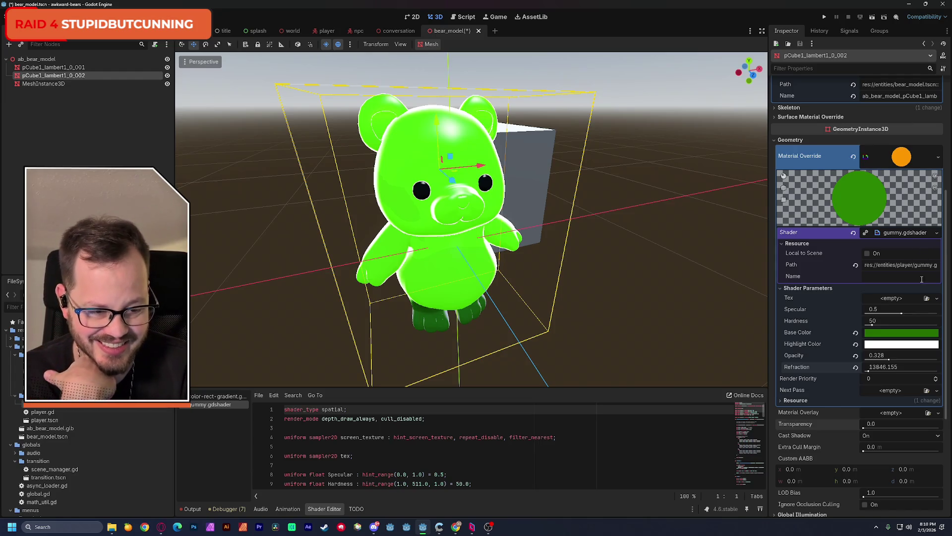
- Adjust the Base Color to a paler, desaturated grey, hex 605a5b
left_click(906, 337)
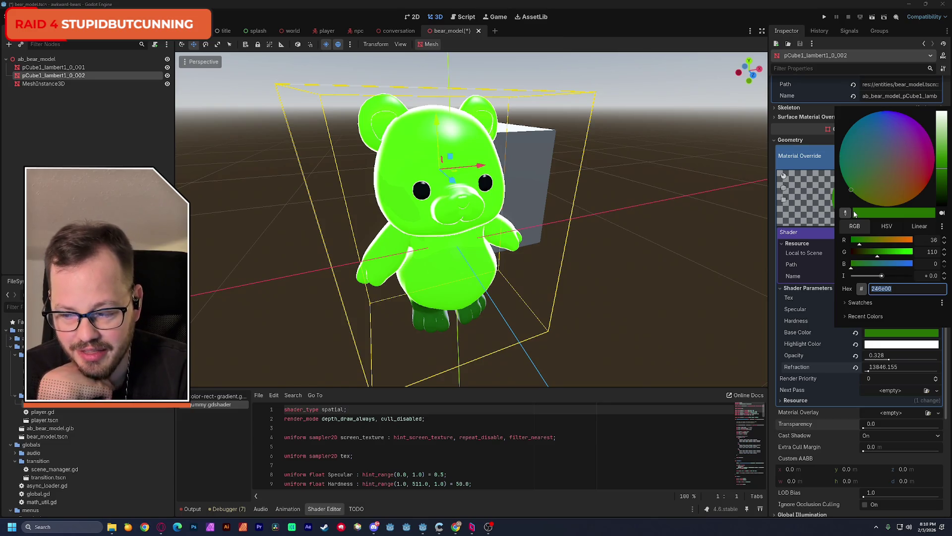
left_click_drag(858, 189, 868, 173)
left_click_drag(837, 177, 895, 159)
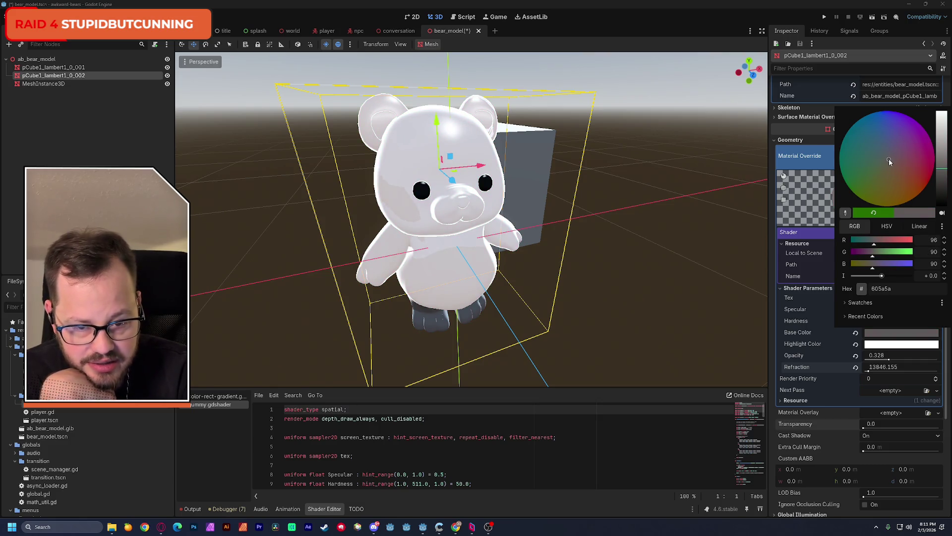
- Try blue, beige, pink and magenta Base Colors on the colour wheel
mouse_move(889, 159)
left_mouse_down()
mouse_move(888, 201)
mouse_move(846, 179)
mouse_move(875, 114)
mouse_move(912, 109)
mouse_move(938, 126)
mouse_move(937, 255)
left_mouse_up()
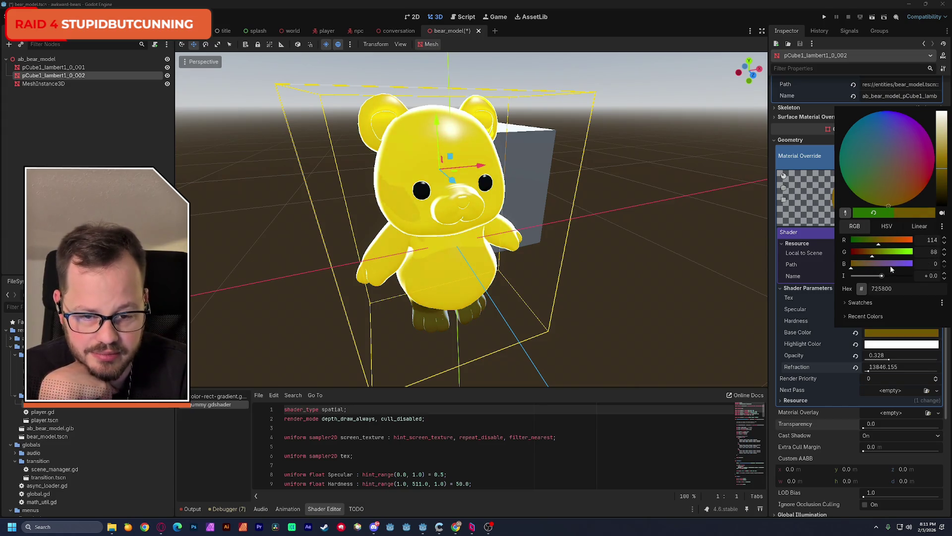
mouse_move(891, 190)
left_mouse_down()
mouse_move(892, 176)
mouse_move(911, 205)
mouse_move(878, 238)
mouse_move(907, 233)
mouse_move(885, 251)
left_mouse_up()
mouse_move(913, 199)
left_mouse_down()
mouse_move(932, 175)
mouse_move(950, 200)
mouse_move(928, 169)
mouse_move(891, 160)
left_mouse_up()
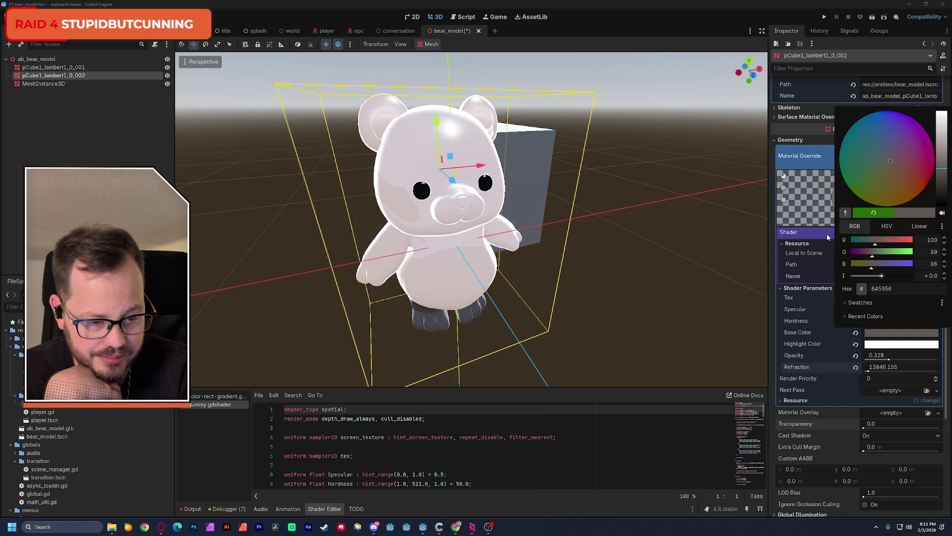
left_click(815, 239)
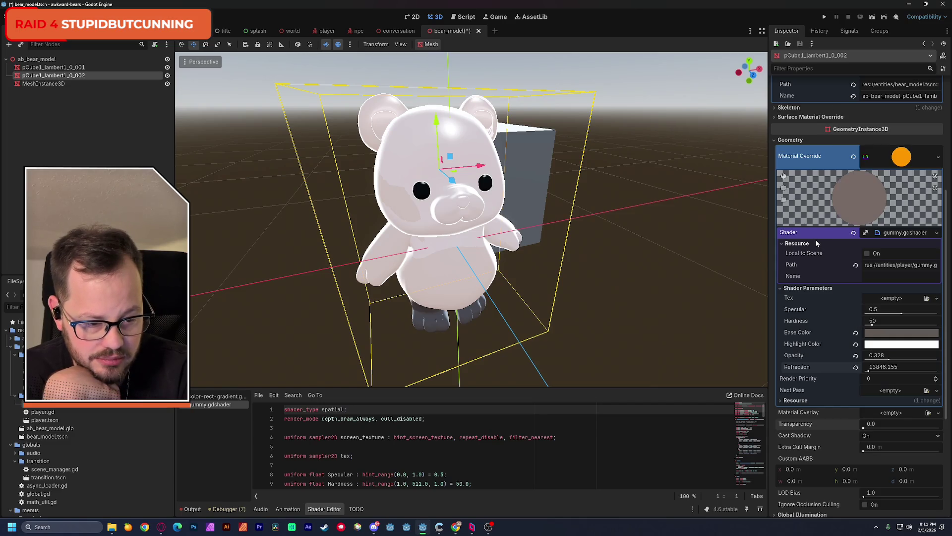
left_click(878, 332)
left_click(933, 158)
left_click_drag(933, 158, 938, 158)
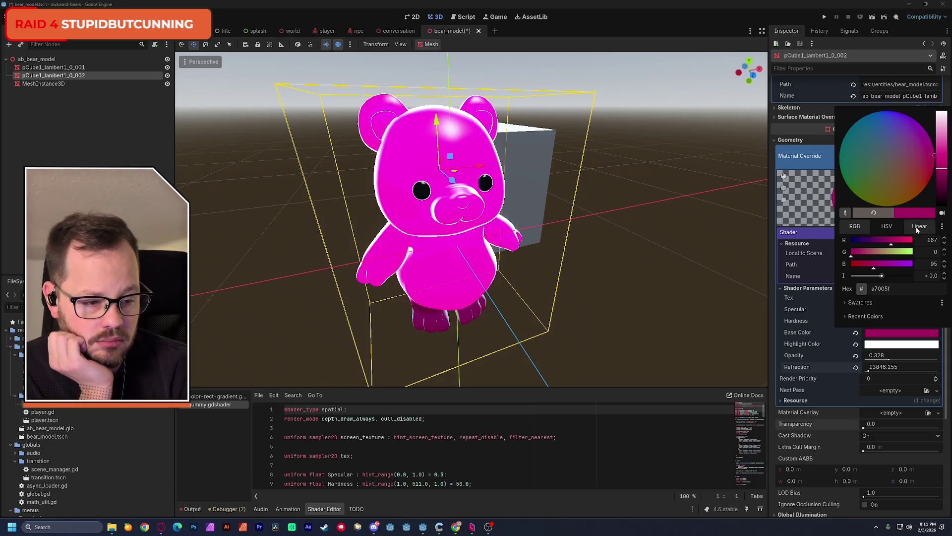
- In HSV mode, darken the Base Color and shift its hue to teal 004e5d
left_click(887, 226)
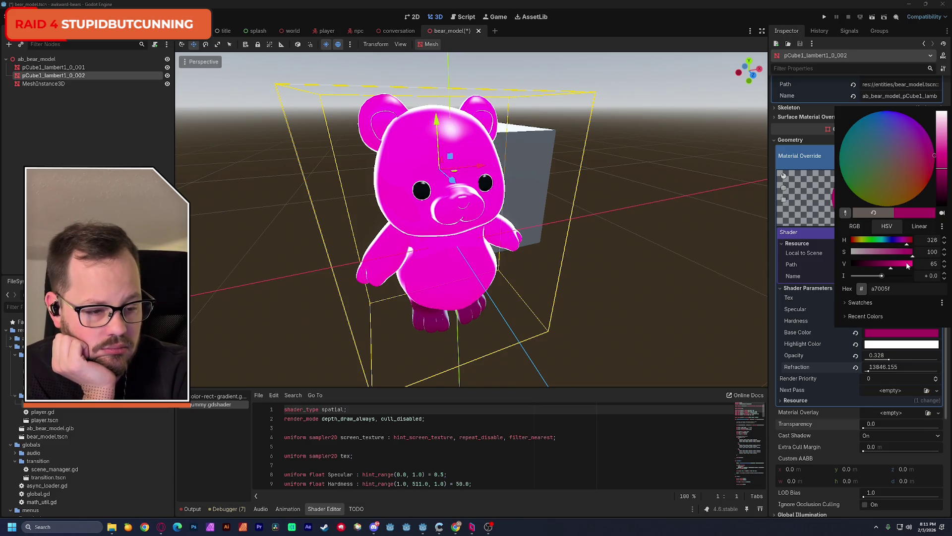
mouse_move(897, 266)
left_mouse_down()
mouse_move(921, 263)
mouse_move(852, 271)
mouse_move(894, 271)
mouse_move(887, 268)
left_mouse_up()
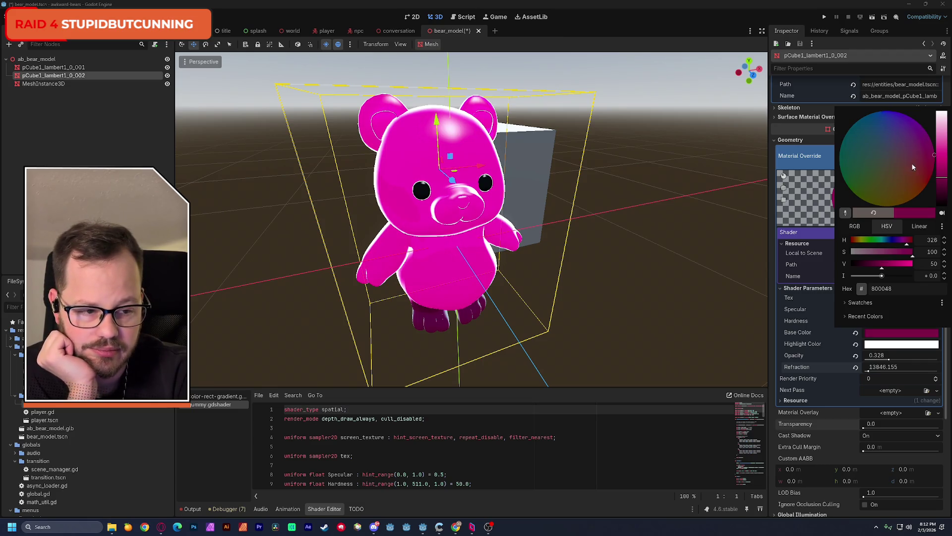
mouse_move(935, 157)
left_mouse_down()
mouse_move(908, 219)
mouse_move(861, 257)
mouse_move(833, 224)
mouse_move(828, 181)
mouse_move(849, 108)
mouse_move(899, 93)
mouse_move(949, 130)
left_mouse_up()
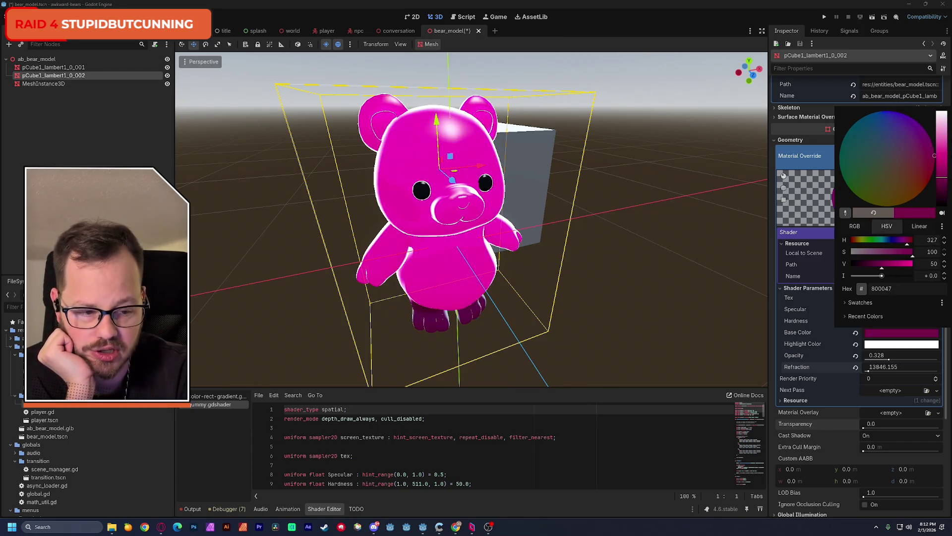
mouse_move(932, 172)
left_mouse_down()
mouse_move(892, 204)
mouse_move(847, 173)
mouse_move(855, 119)
mouse_move(906, 103)
mouse_move(853, 111)
mouse_move(824, 183)
mouse_move(830, 243)
mouse_move(812, 119)
left_mouse_up()
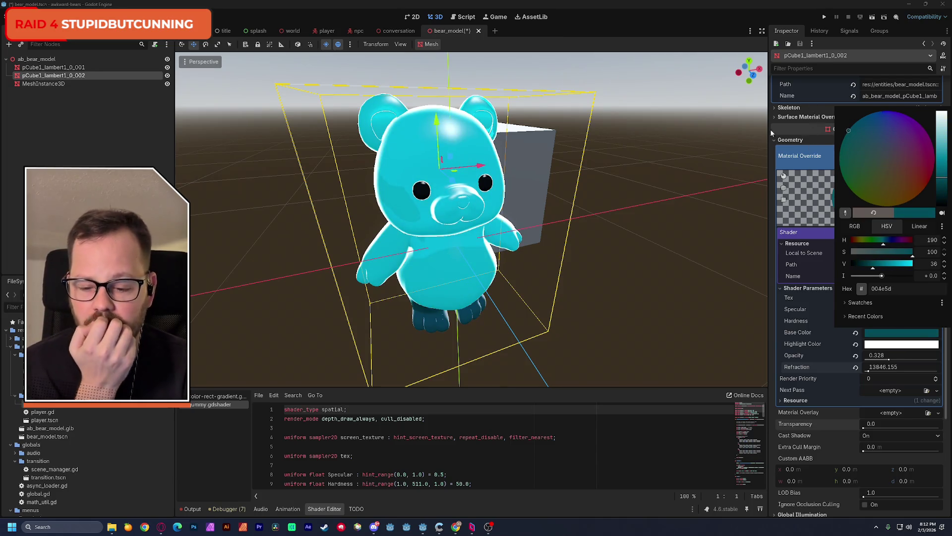
left_click(59, 85)
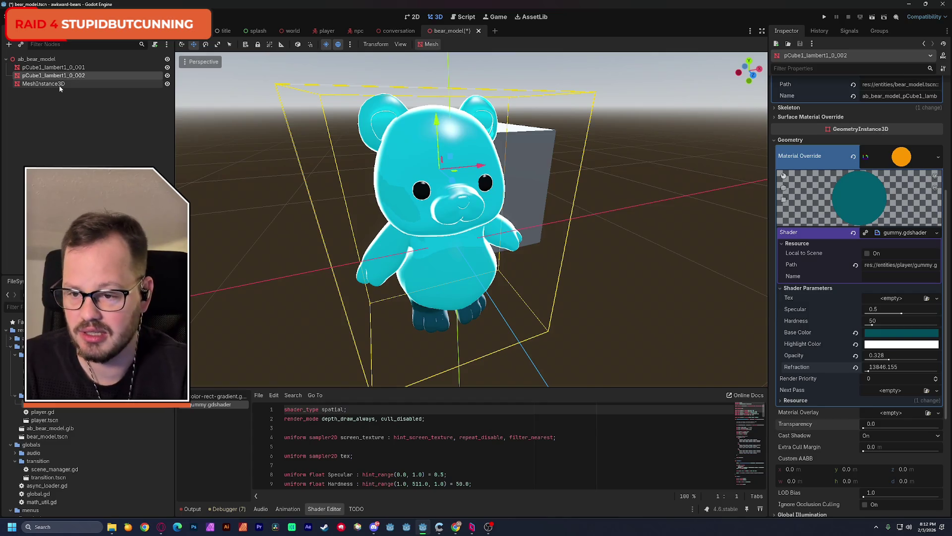
left_click(58, 85)
- Delete the placeholder MeshInstance3D cube and save the bear_model scene
key("Delete")
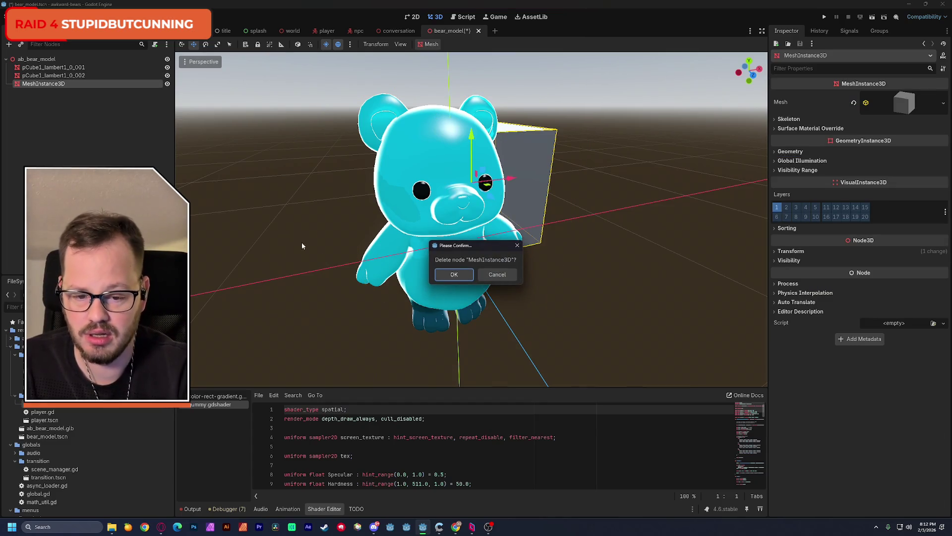
left_click(459, 276)
key("ctrl+s")
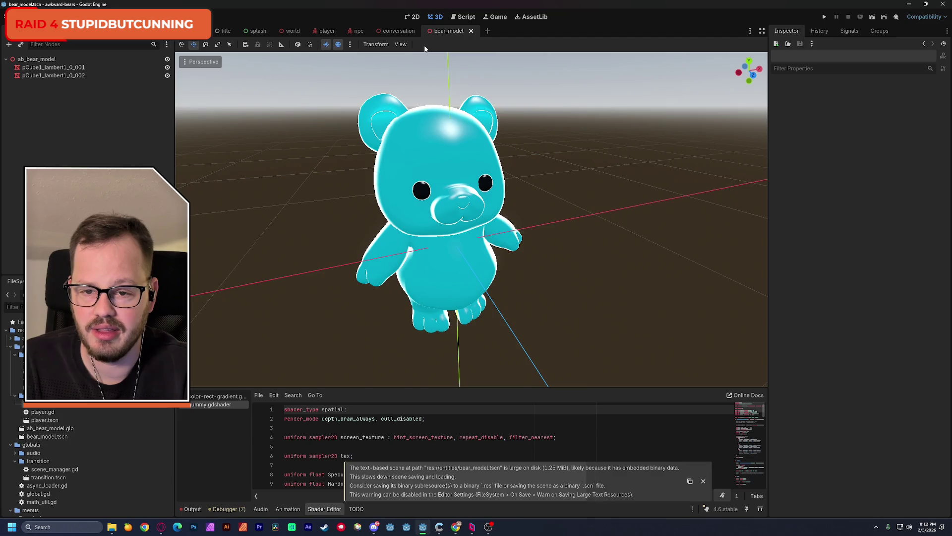
- Delete the old yellow ab_bear_model node from the player scene
left_click(336, 30)
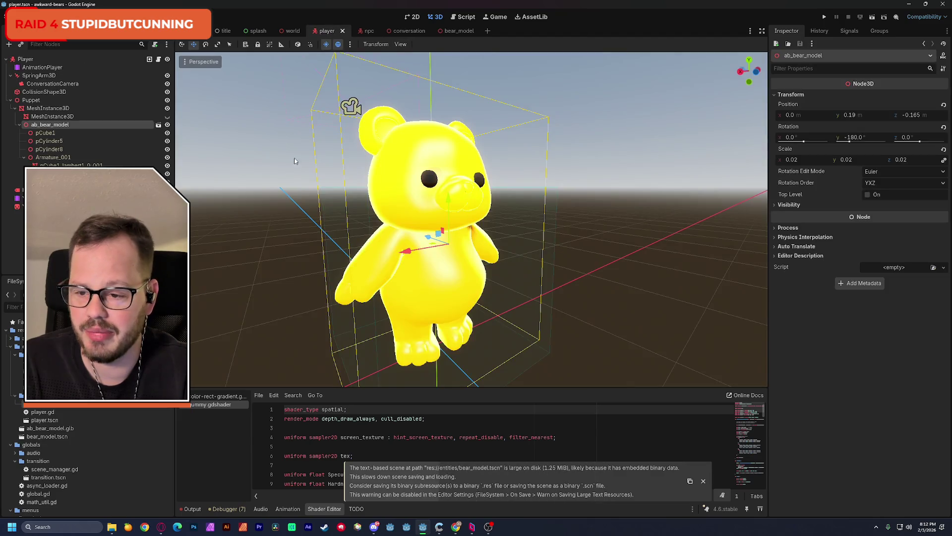
left_click(55, 124)
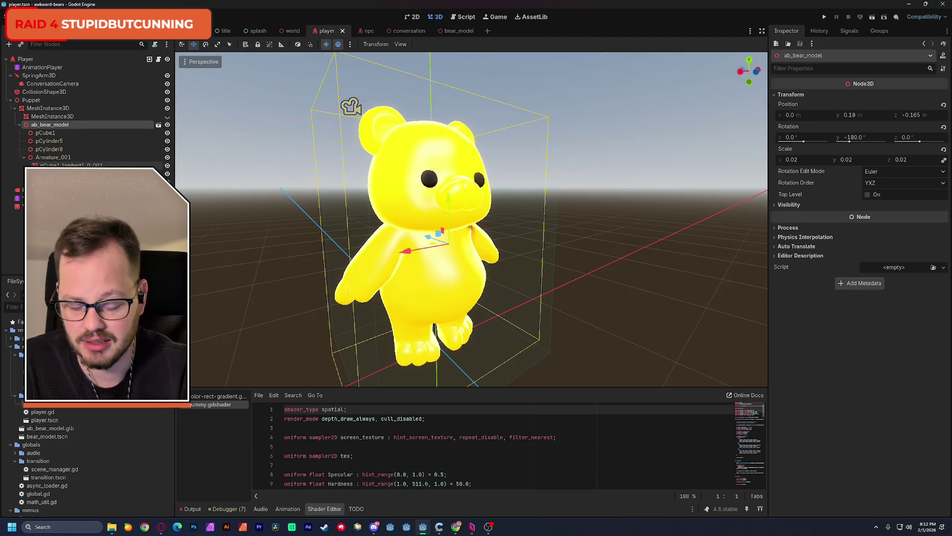
key("Delete")
left_click(451, 276)
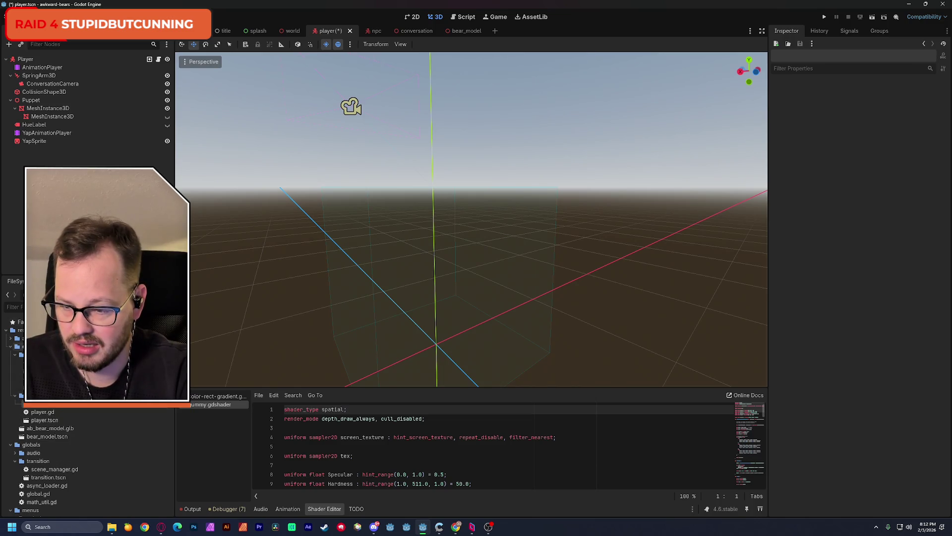
- Instance bear_model.tscn into the player scene and place it under MeshInstance3D
key("ctrl+shift+o")
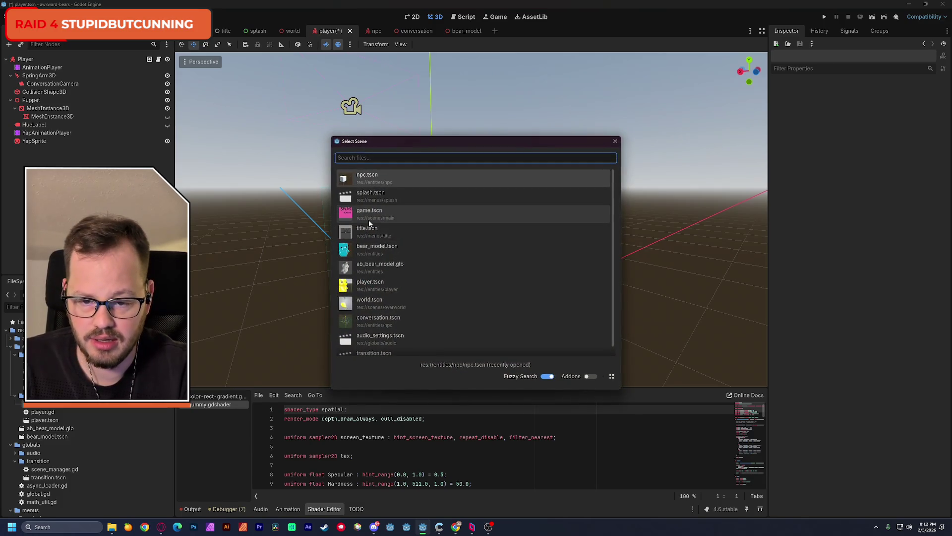
type("bear")
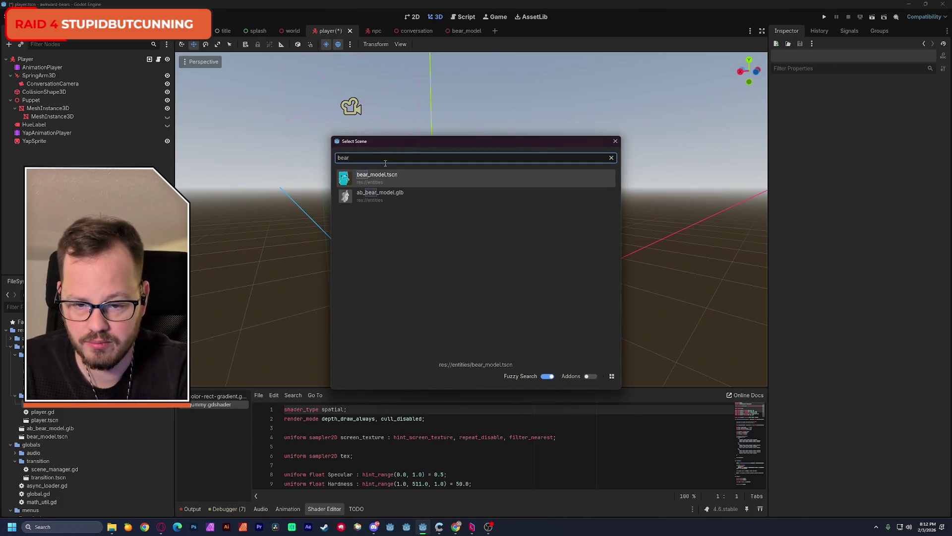
left_click(385, 176)
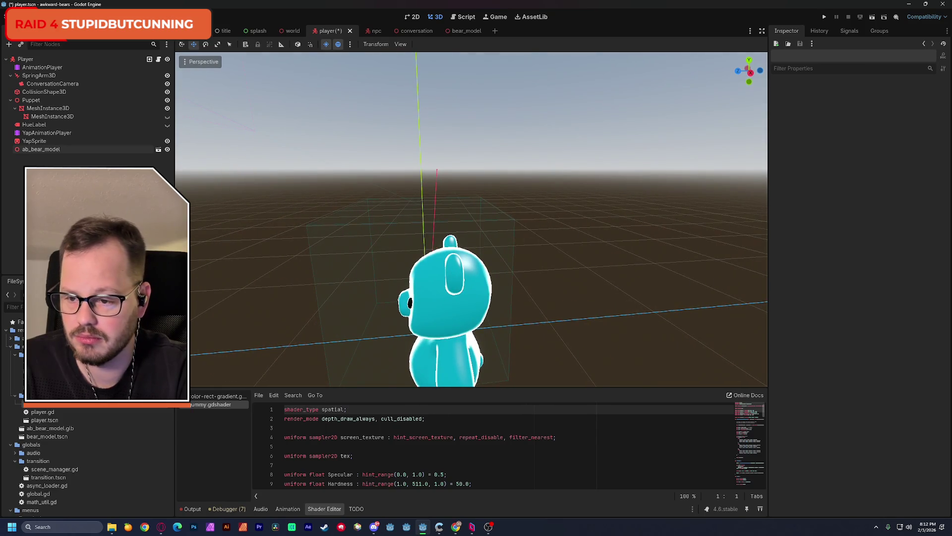
mouse_move(41, 149)
left_mouse_down()
mouse_move(52, 142)
mouse_move(48, 110)
left_mouse_up()
- Delete the placeholder box mesh and select ab_bear_model's Y rotation field
key("Up")
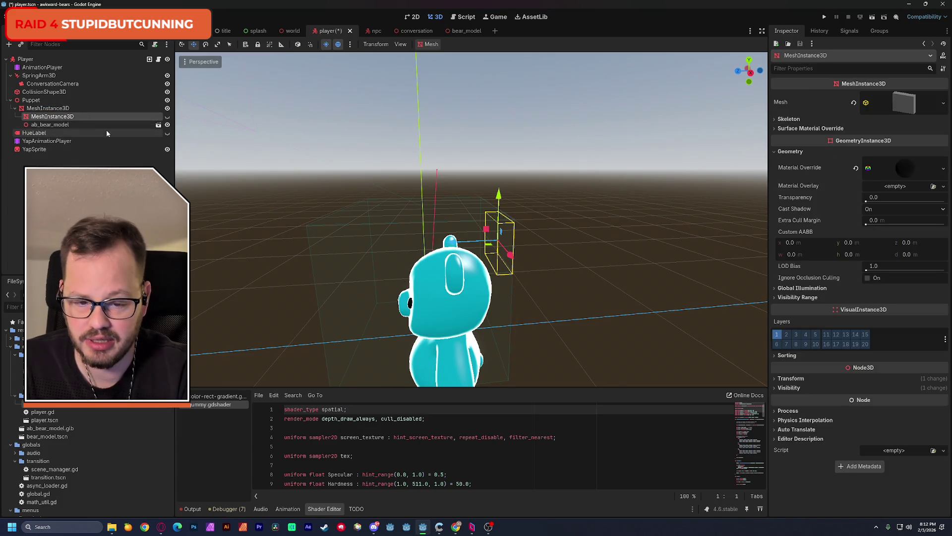
key("Delete")
left_click(445, 275)
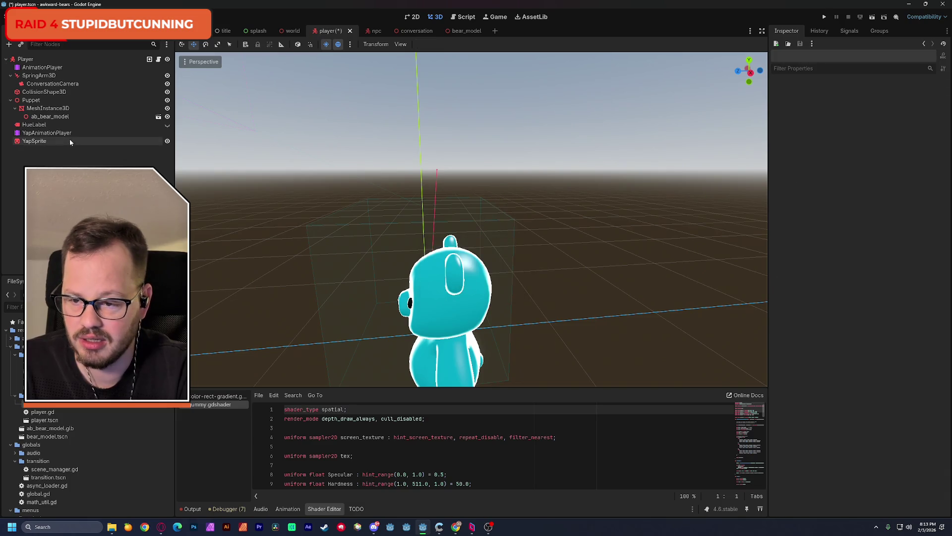
left_click(99, 117)
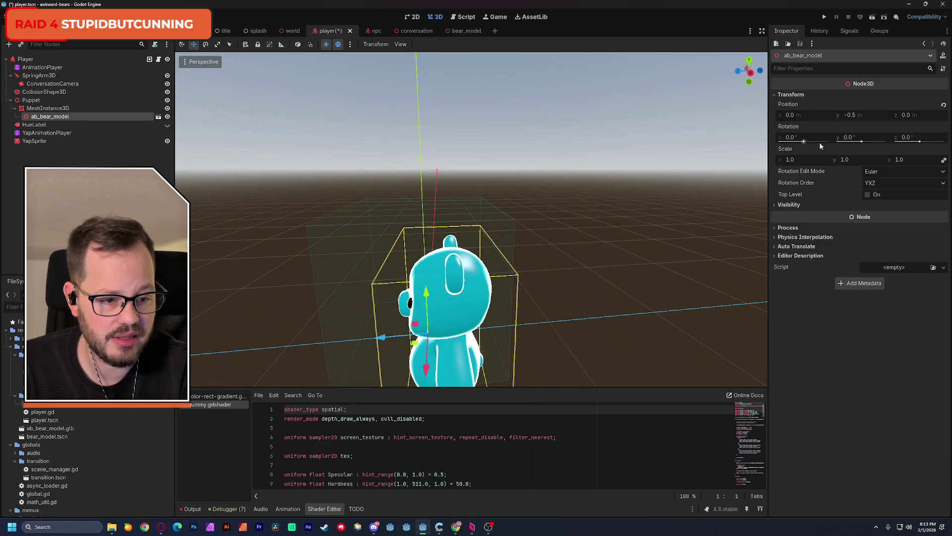
left_click(858, 136)
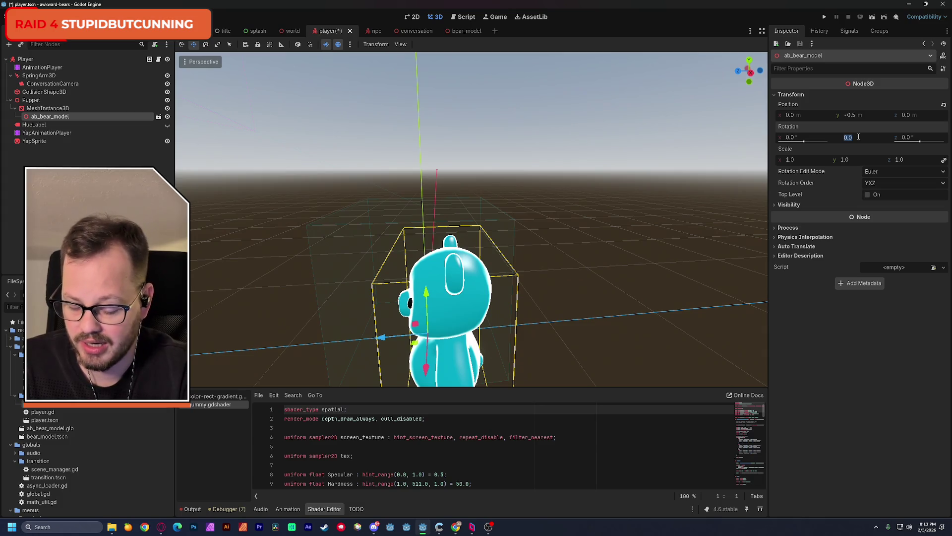
- Turn the bear 180° on Y and move it to y 0.185, z -0.15
type("180")
key("Return")
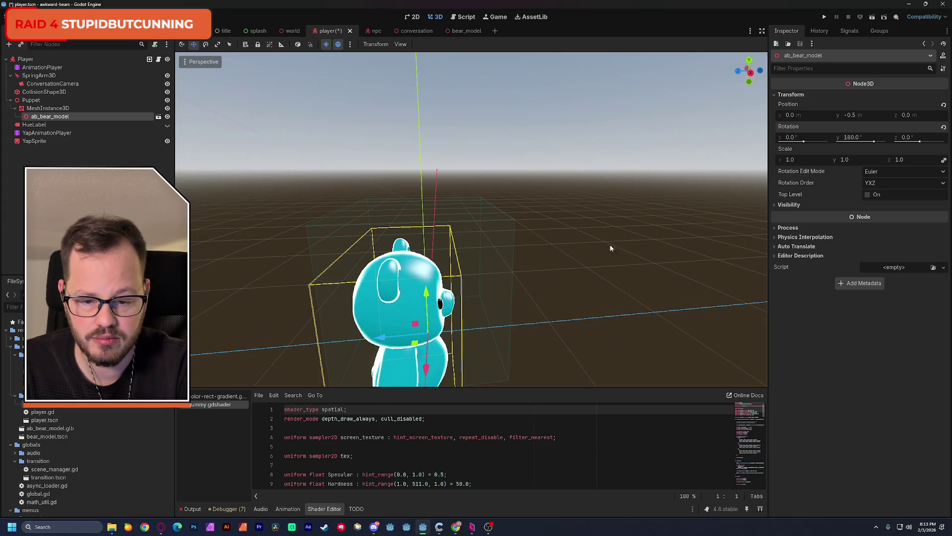
left_click_drag(428, 296, 427, 218)
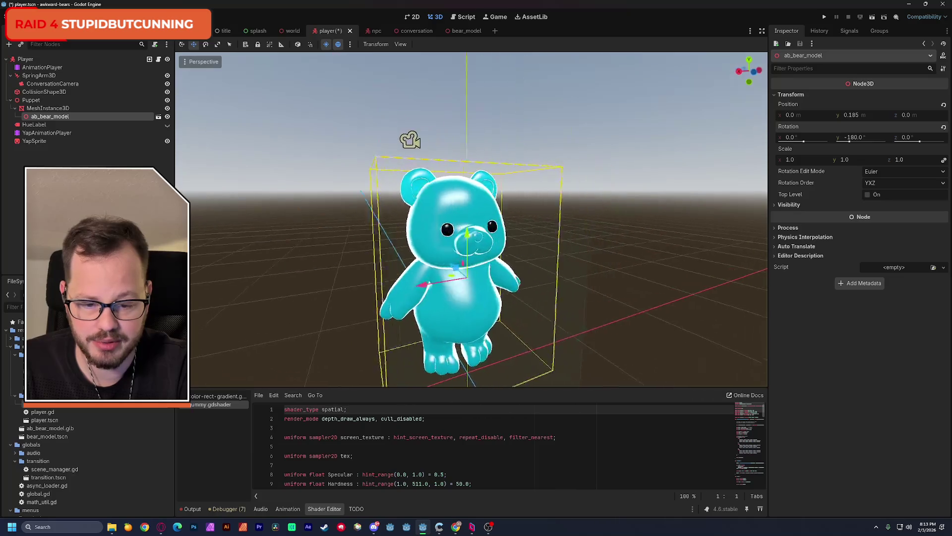
scroll(439, 223, "up", 5)
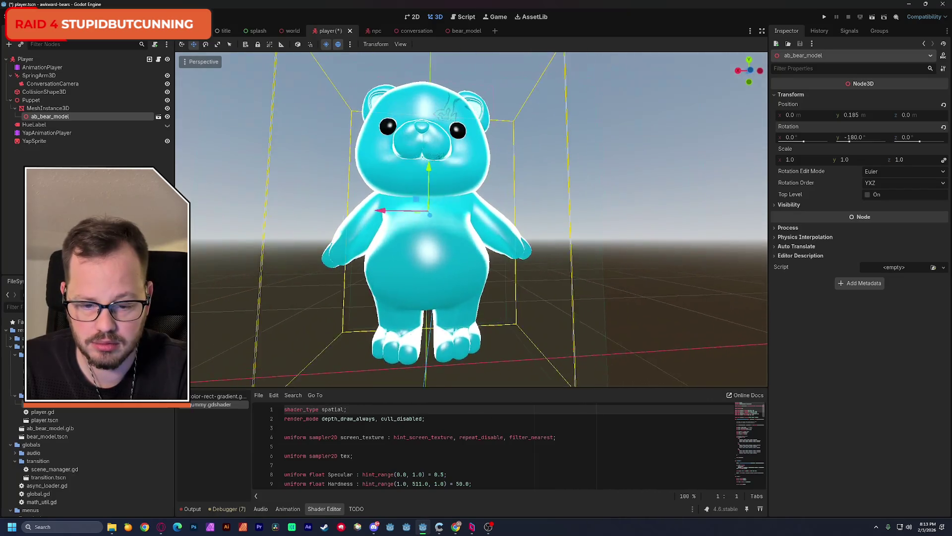
mouse_move(438, 223)
left_mouse_down()
mouse_move(382, 223)
mouse_move(468, 243)
left_mouse_up()
mouse_move(419, 172)
left_mouse_down()
mouse_move(458, 175)
mouse_move(462, 149)
mouse_move(516, 164)
left_mouse_up()
key("Escape")
- Check the bear from a three-quarter view and save the player scene
scroll(471, 220, "up", 5)
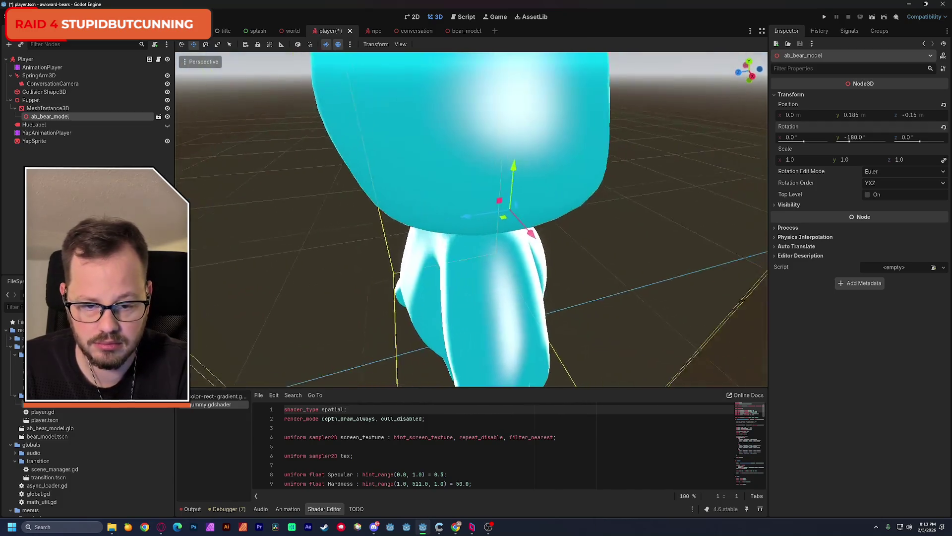
scroll(471, 219, "down", 5)
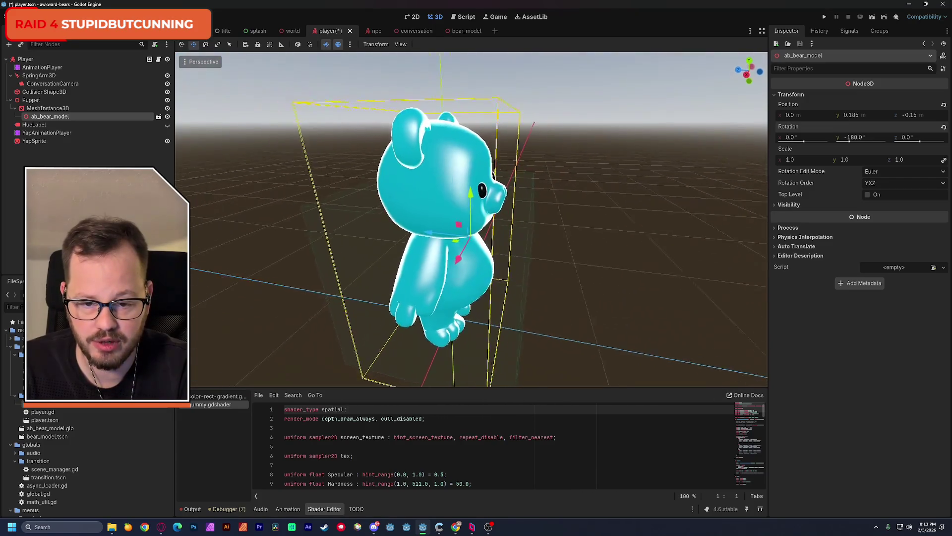
left_click_drag(436, 79, 317, 76)
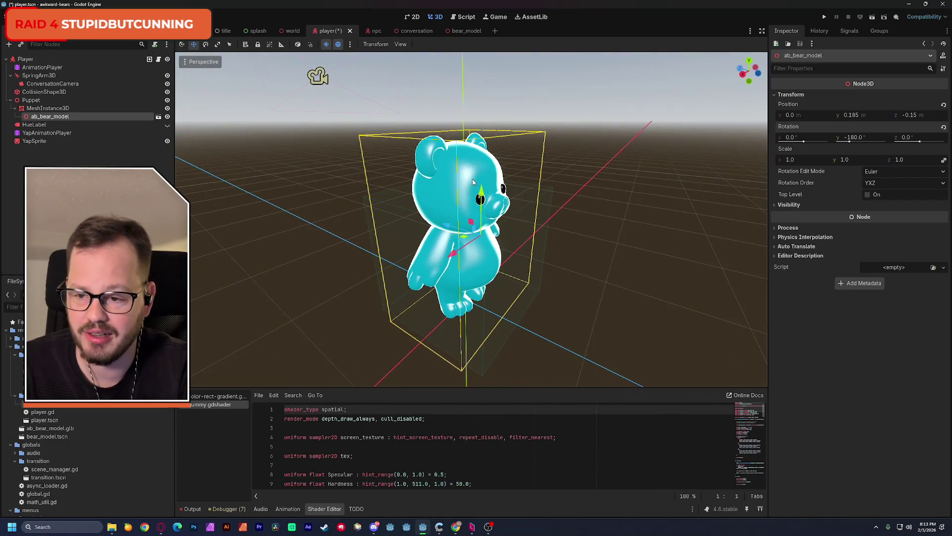
key("ctrl+s")
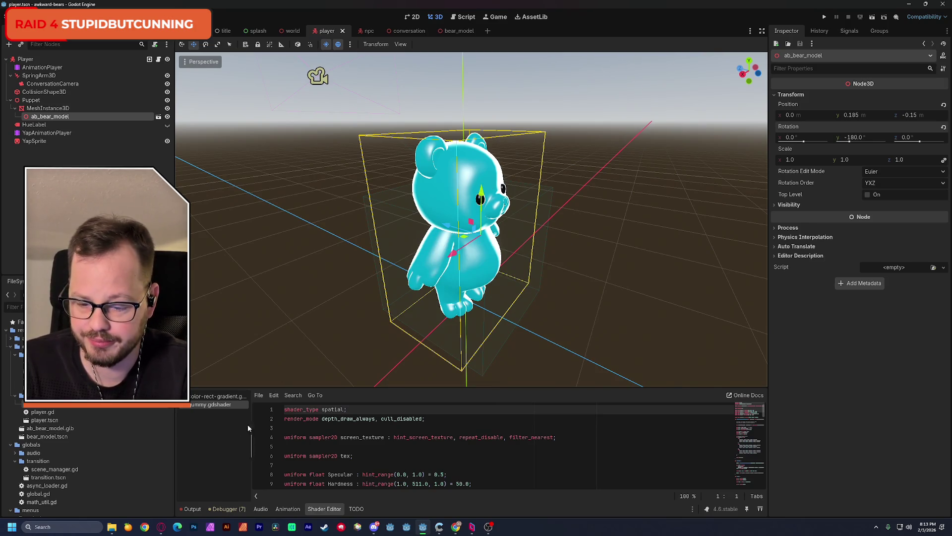
left_click(194, 509)
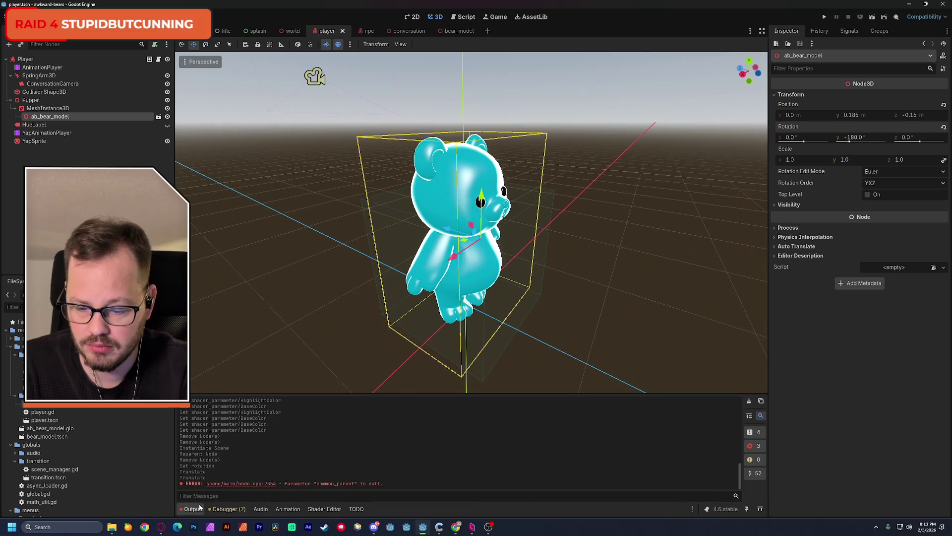
- Clear the Output log, view the bear from behind, and reselect ab_bear_model
left_click(749, 401)
left_click_drag(496, 223, 338, 223)
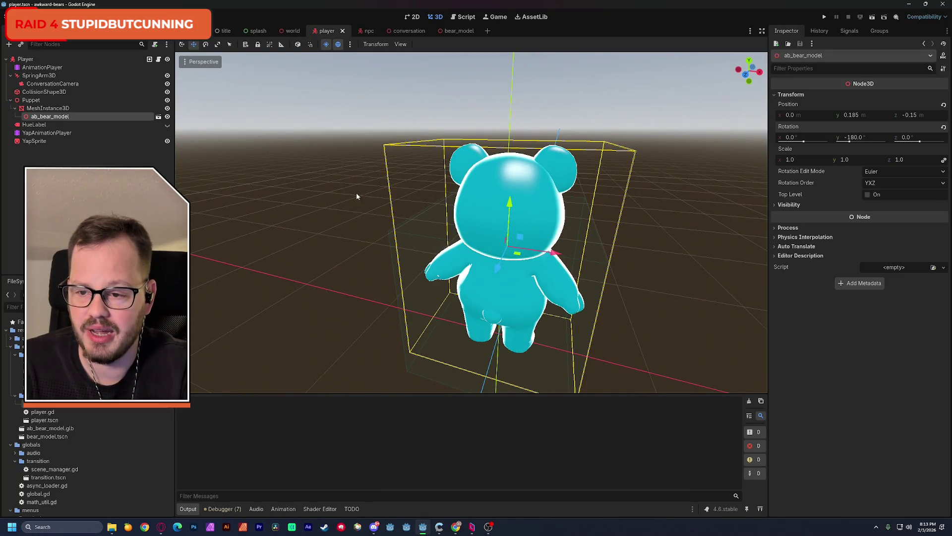
left_click(30, 59)
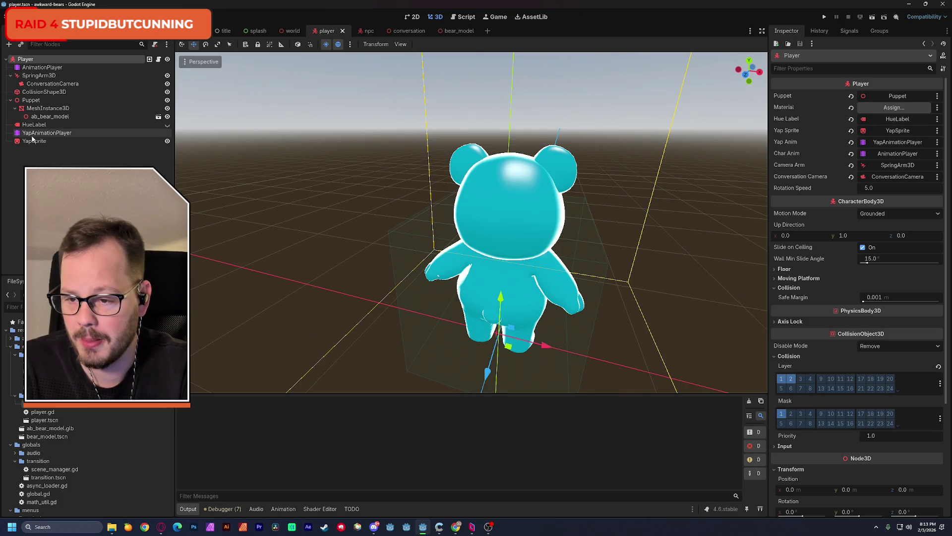
left_click(48, 117)
- Make ab_bear_model's children editable and save the player scene
right_click(49, 117)
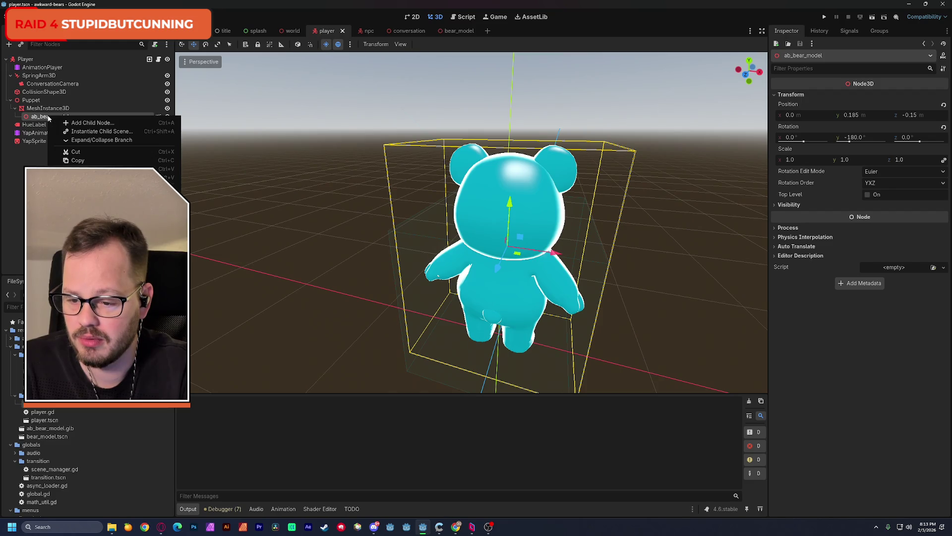
left_click(94, 297)
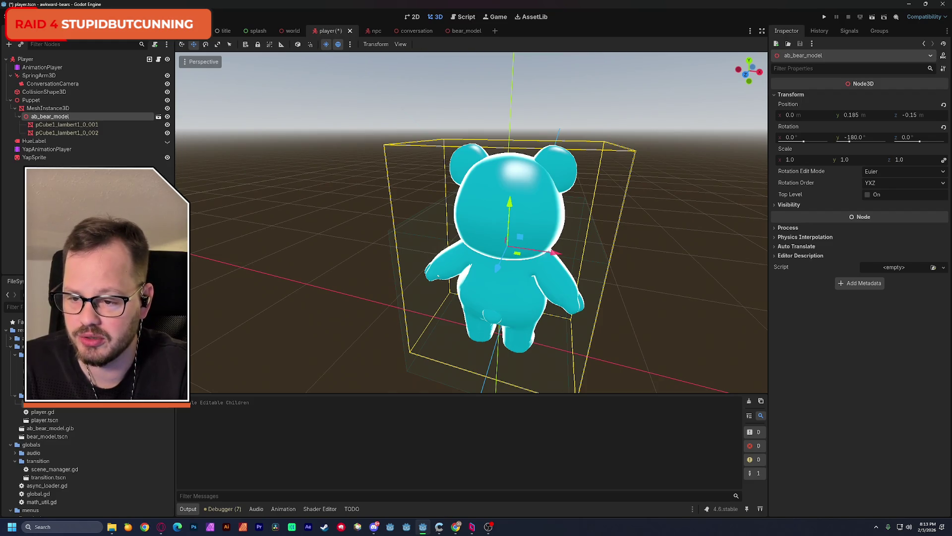
key("ctrl+s")
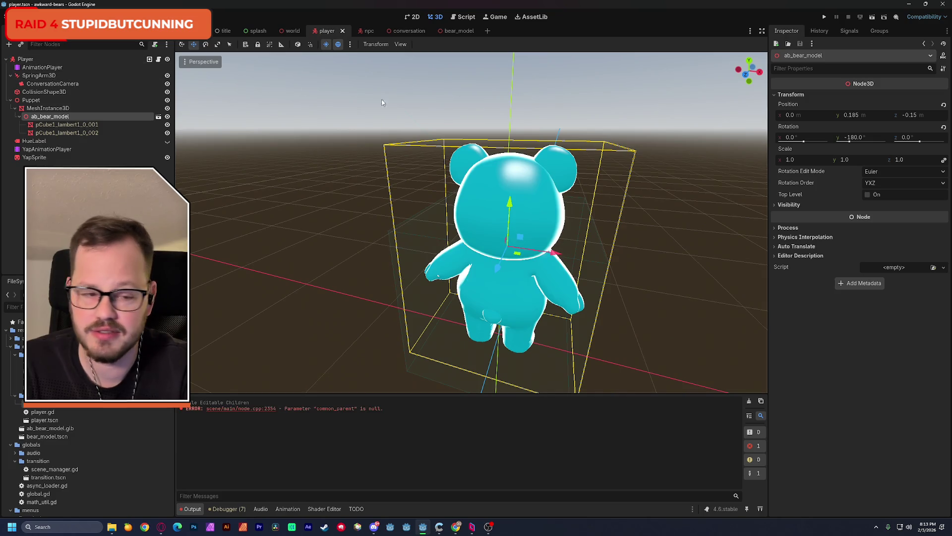
- Assign the pCube1_lambert1_0_002 mesh as the Player's Material and save
left_click(113, 61)
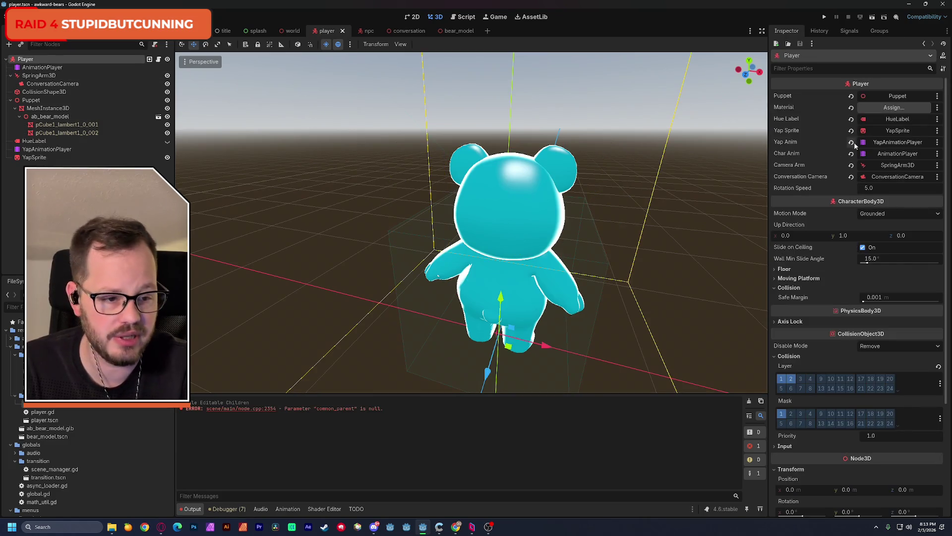
left_click(894, 107)
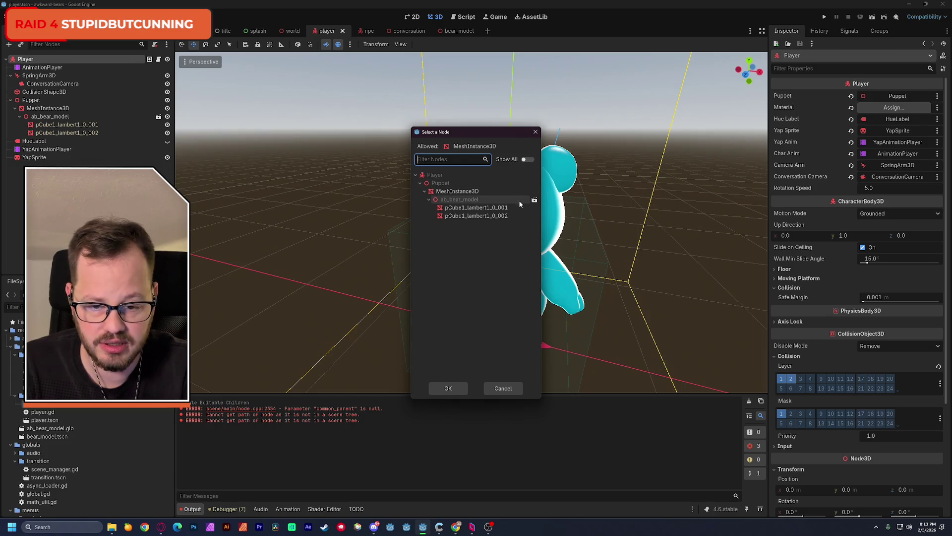
left_click(497, 216)
left_click(449, 388)
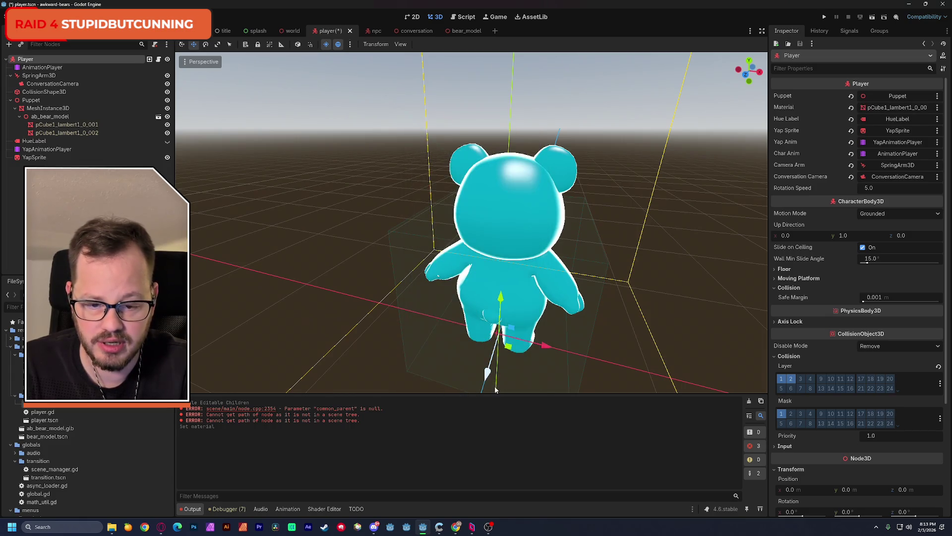
key("ctrl+s")
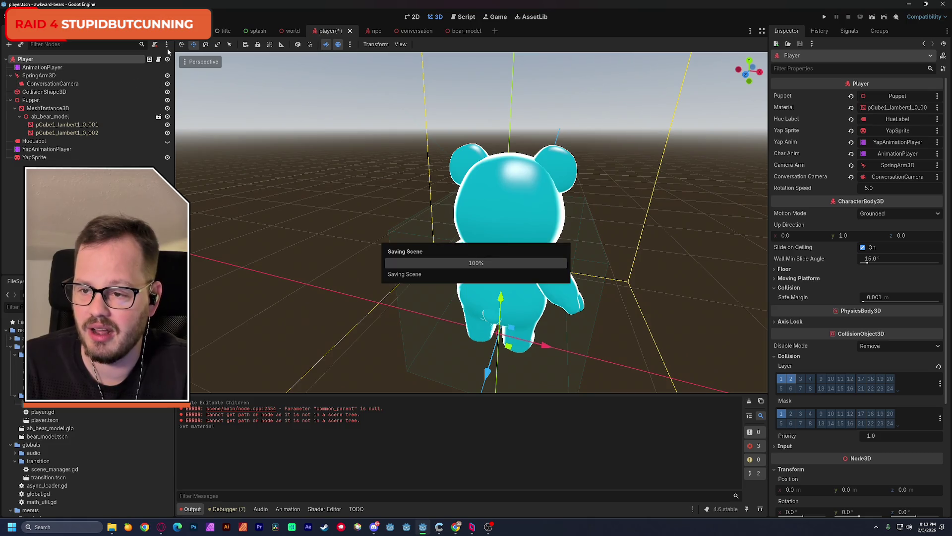
left_click(292, 31)
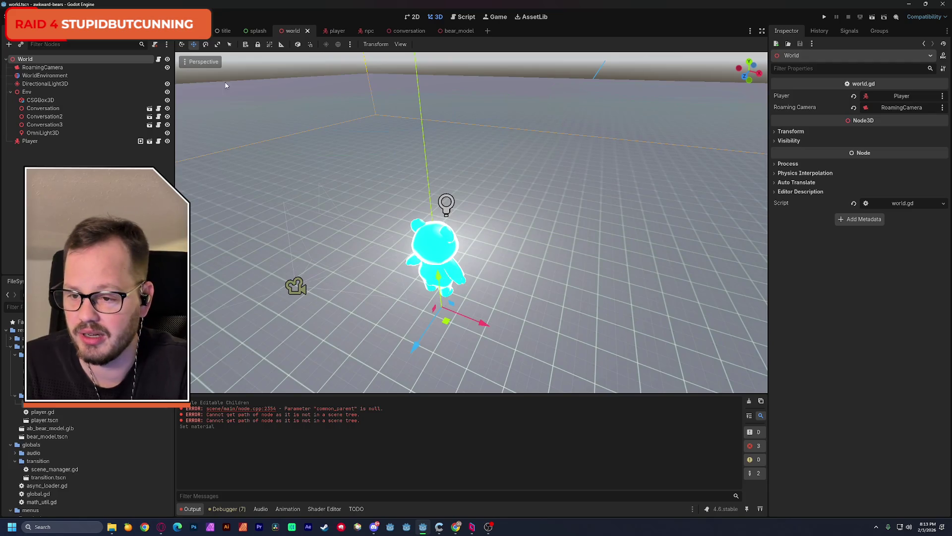
left_click(335, 31)
left_click(67, 133)
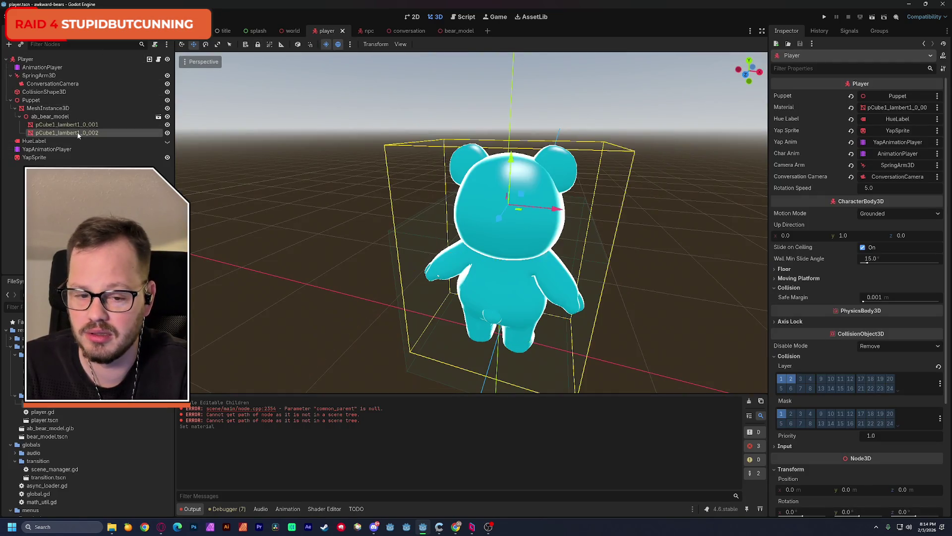
left_click(69, 125)
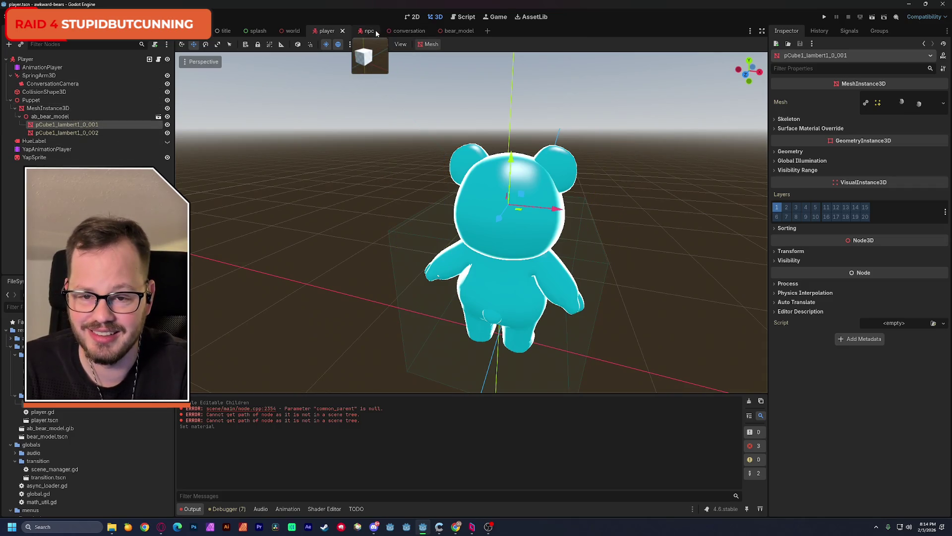
left_click(453, 31)
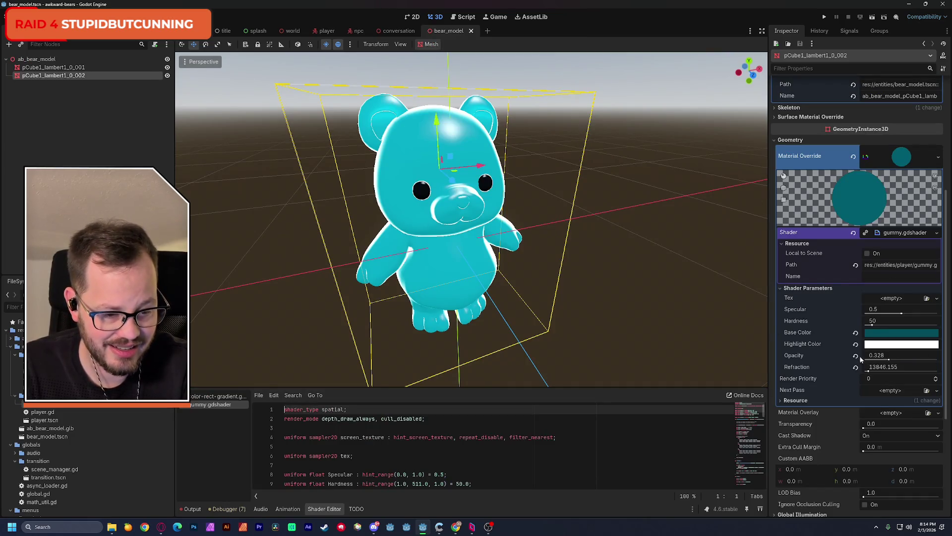
- Lower the gummy material's specular to 0.049 and opacity to about 0.205
left_click_drag(902, 314, 863, 317)
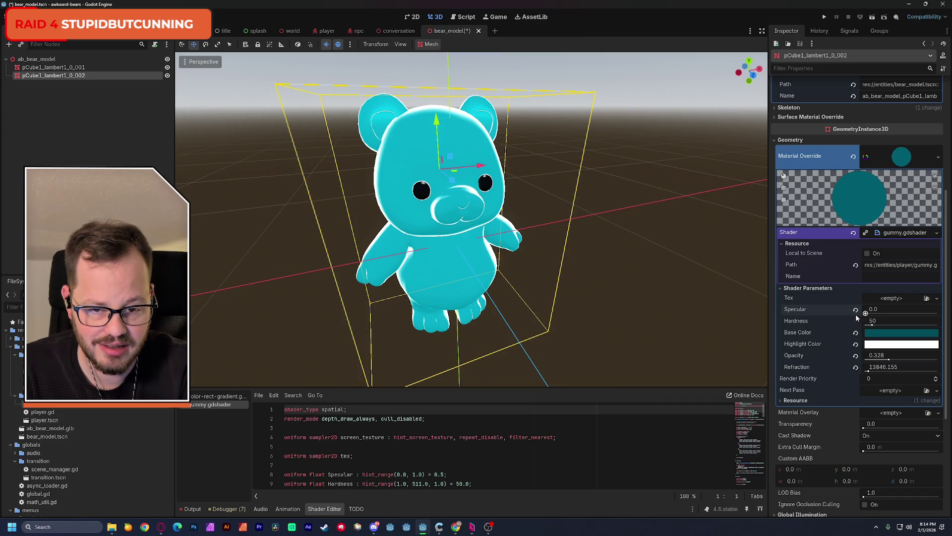
left_click_drag(879, 314, 869, 316)
mouse_move(397, 223)
left_mouse_down()
mouse_move(744, 223)
mouse_move(749, 213)
left_mouse_up()
left_click_drag(884, 364, 881, 366)
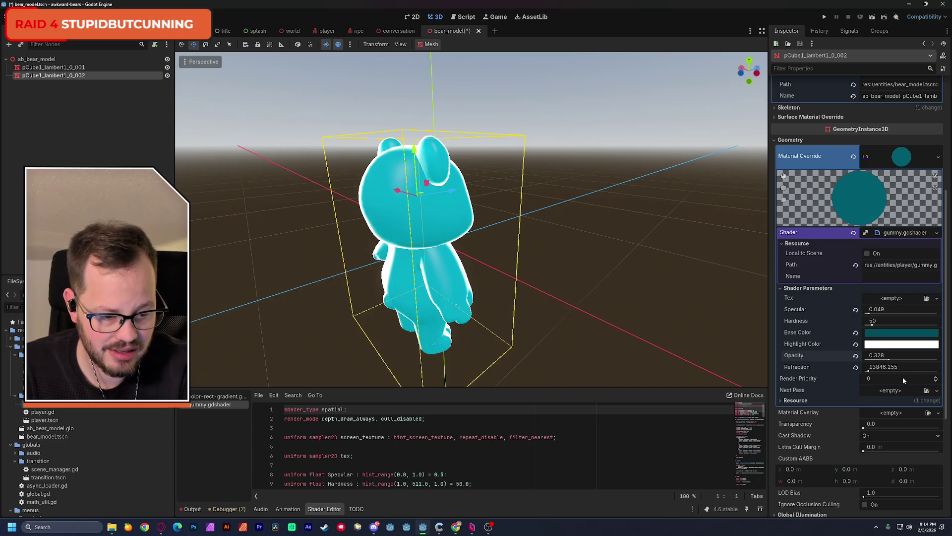
- Set the gummy material's Base Color to dark teal 003b47
left_click(879, 336)
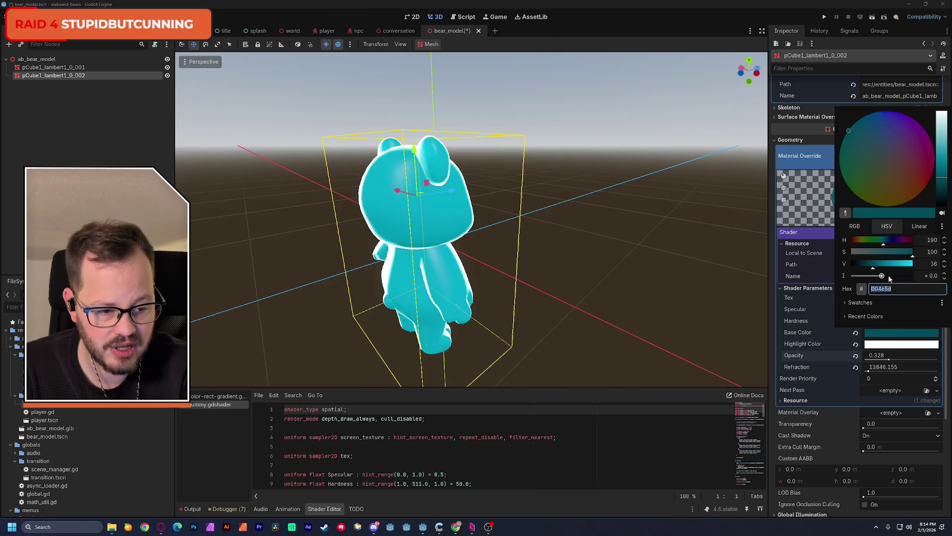
left_click_drag(873, 270, 854, 270)
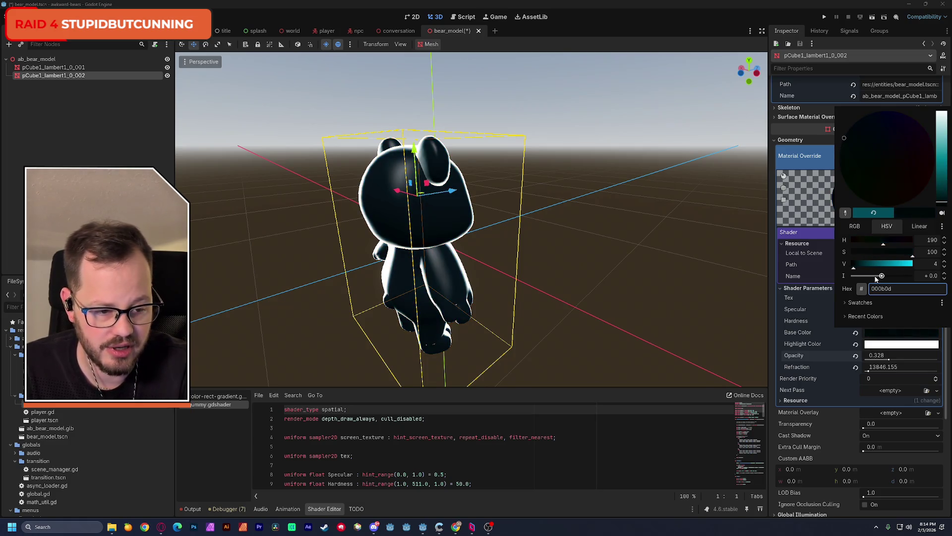
left_click(861, 268)
left_click_drag(861, 268, 869, 269)
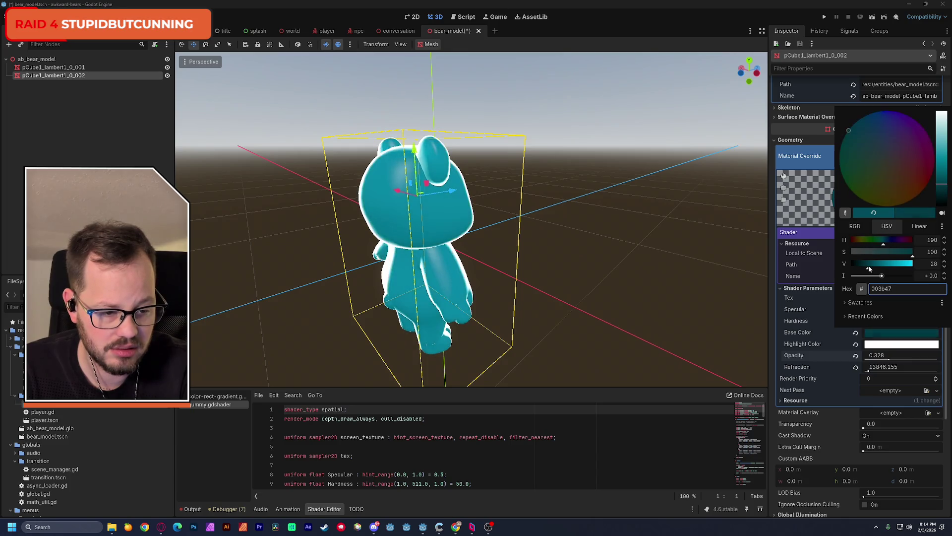
left_click(810, 267)
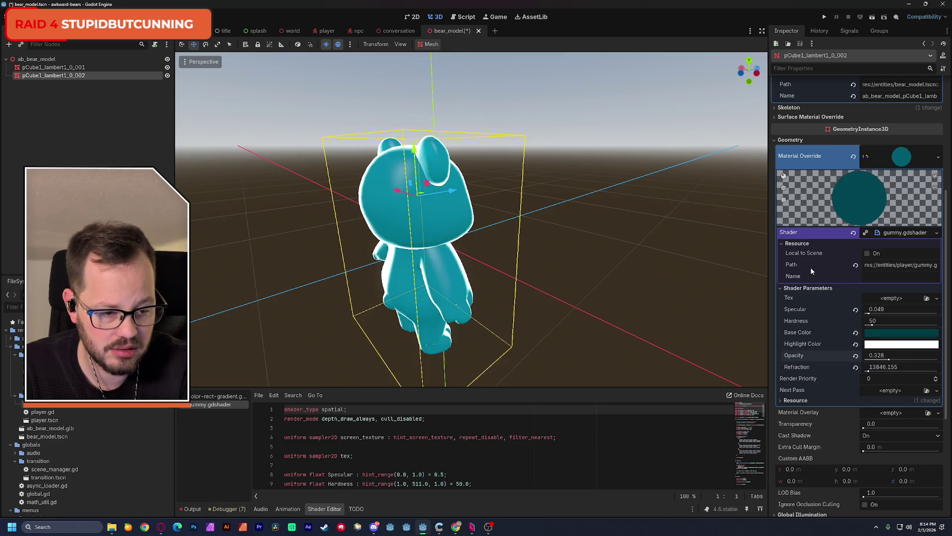
- Dim the Highlight Color to grey 595959, save bear_model, and switch to the world scene
left_click(888, 345)
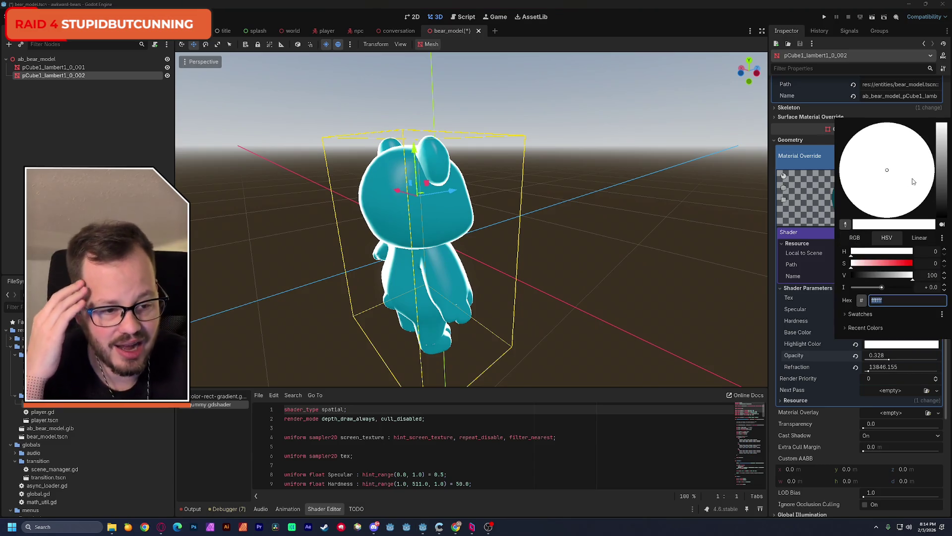
left_click_drag(882, 287, 873, 290)
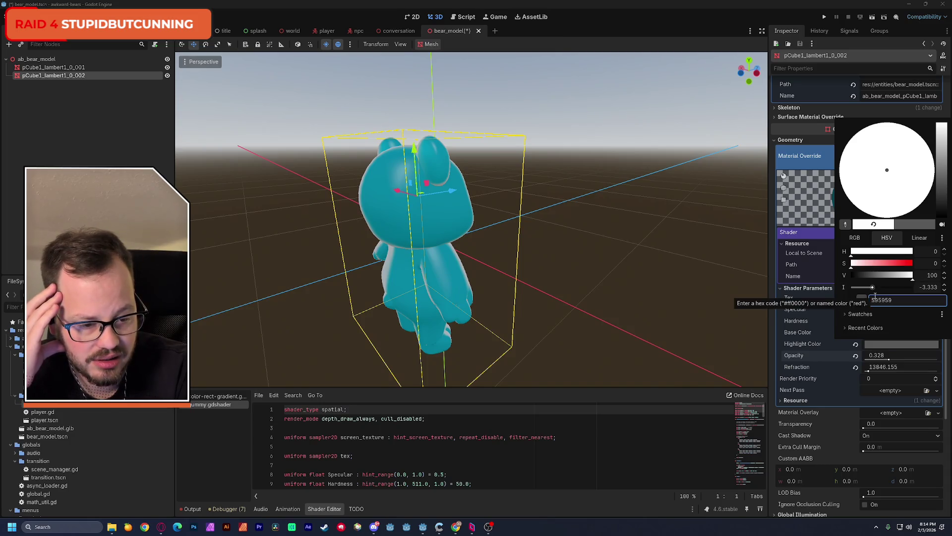
left_click(818, 329)
mouse_move(604, 220)
left_mouse_down()
mouse_move(571, 221)
mouse_move(609, 225)
left_mouse_up()
key("ctrl+s")
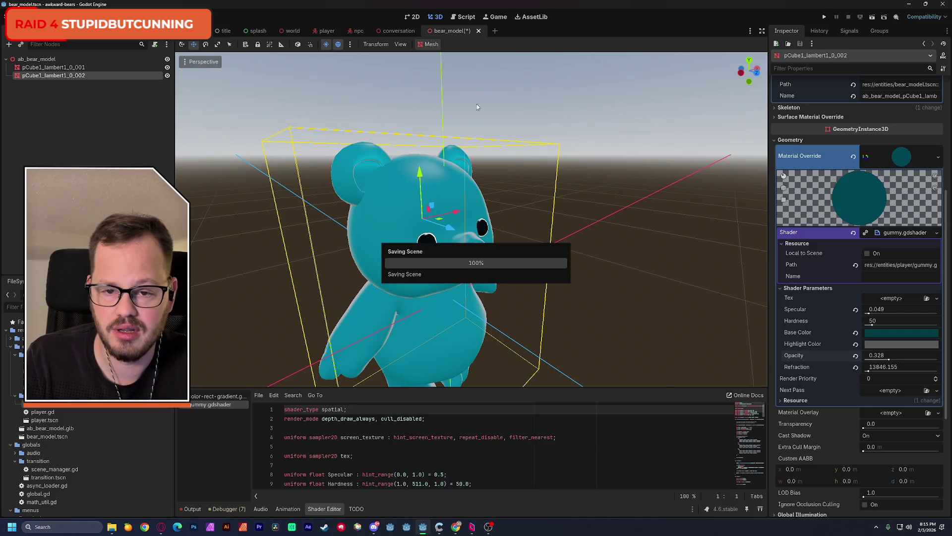
left_click(322, 32)
left_click(292, 30)
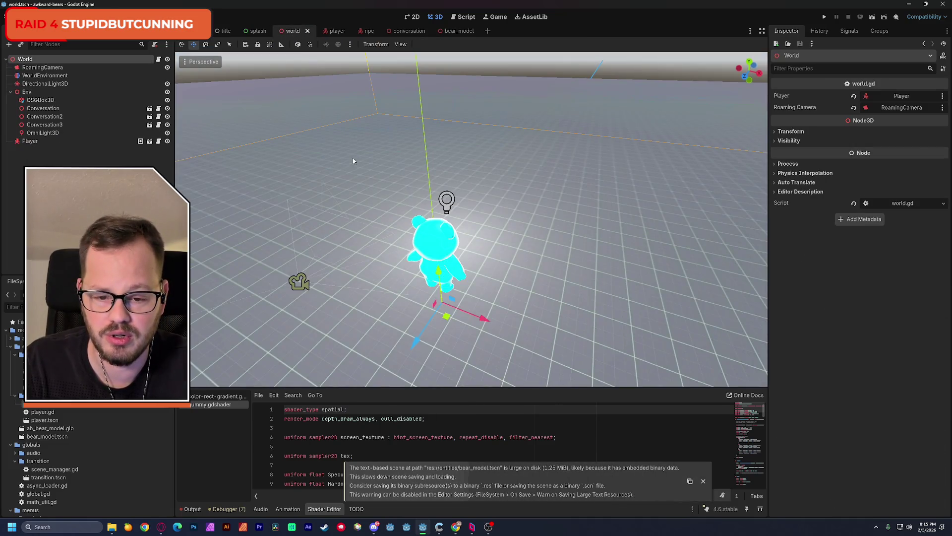
- Move the Player along X, undo it back to the origin, and run the world scene
left_click_drag(467, 308, 734, 328)
left_click(94, 141)
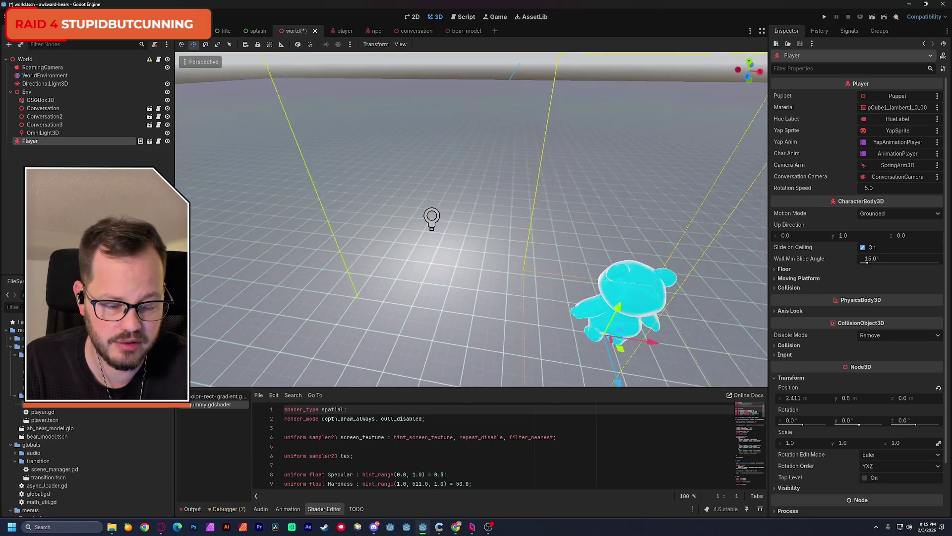
key("ctrl+z")
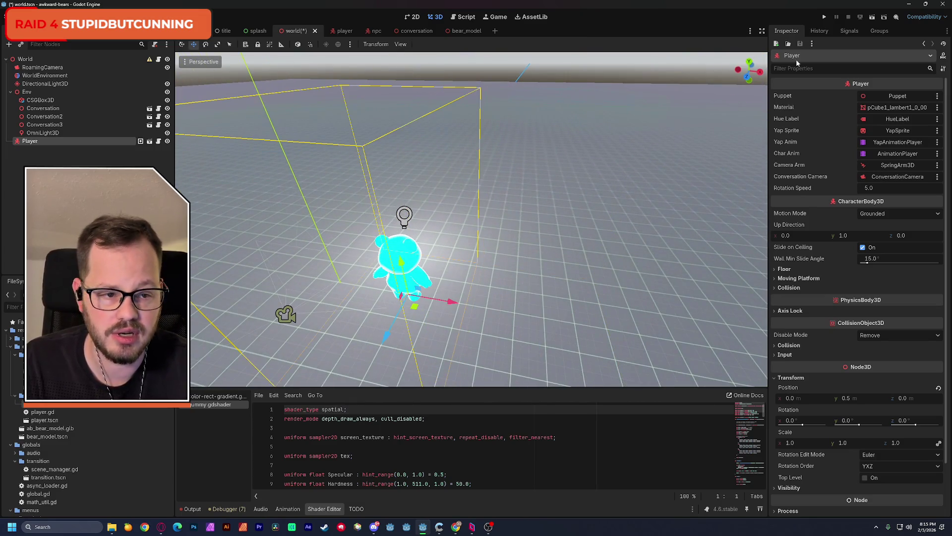
left_click(872, 17)
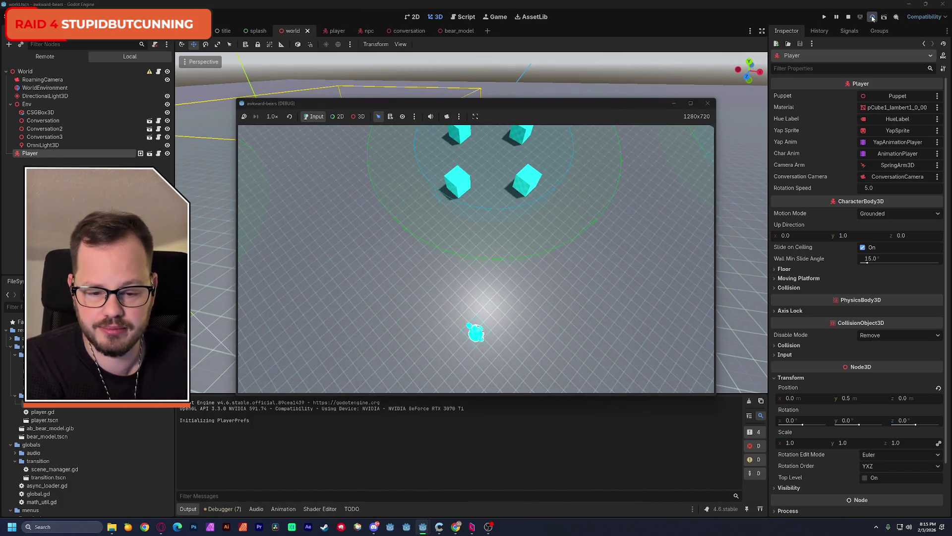
- Walk the teal bear forward with W among the cubes, camera following behind
key("w")
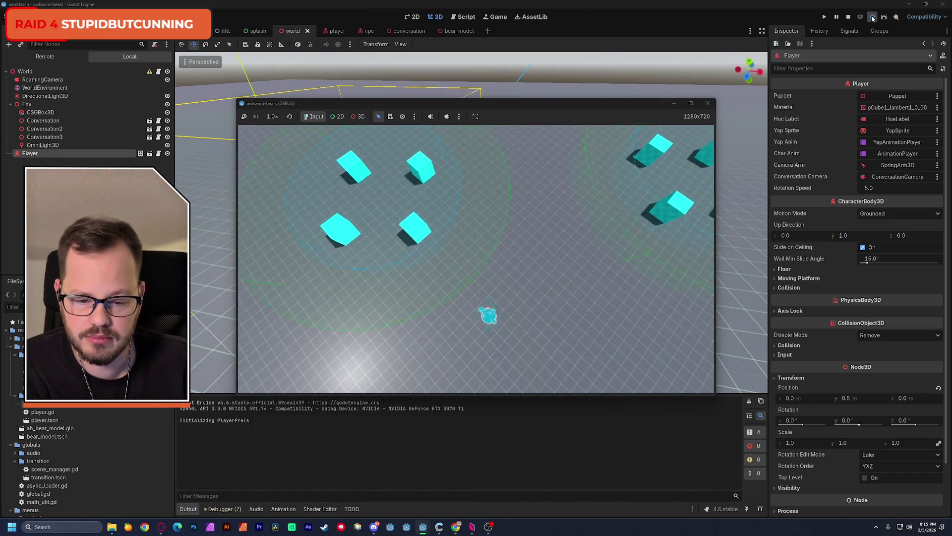
key("w")
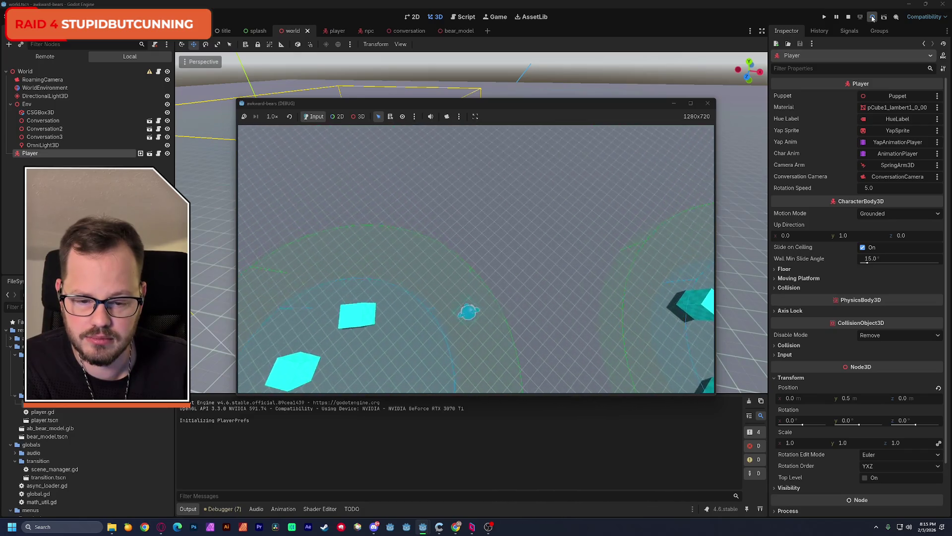
key("w")
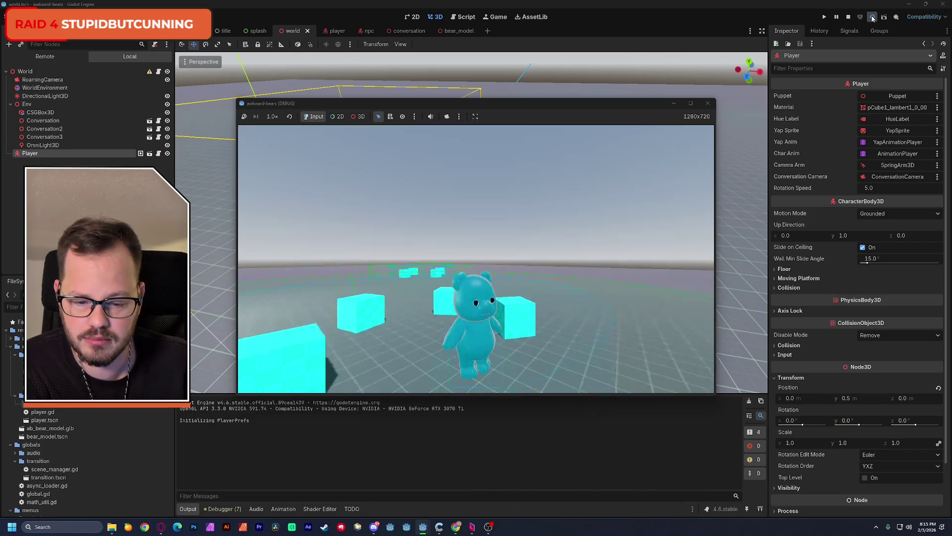
key("w")
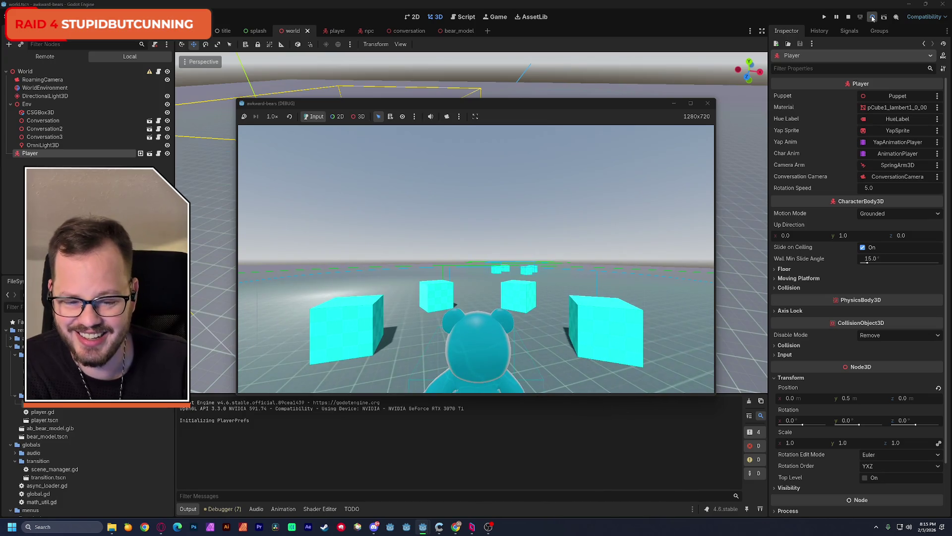
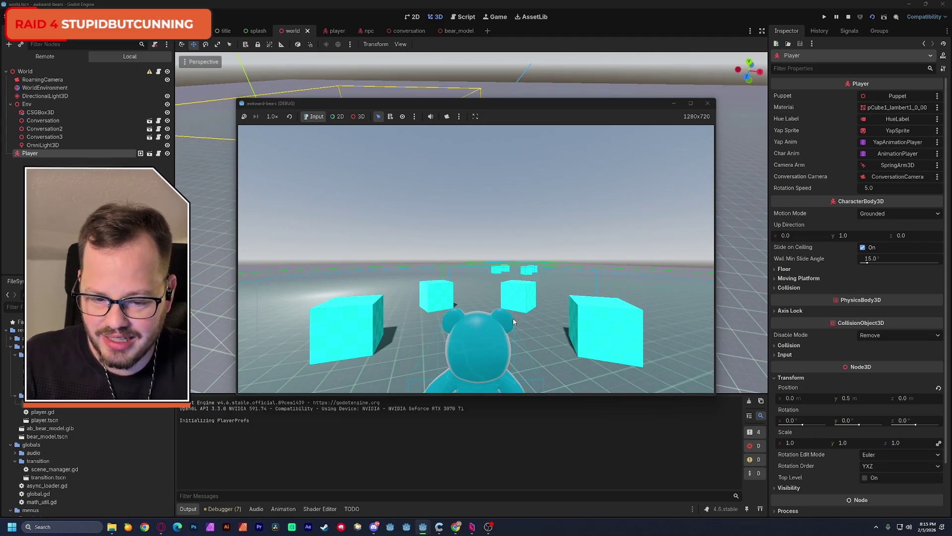
- Stop the game, hide the OmniLight3D, then rerun and stop the world scene test
left_click(708, 104)
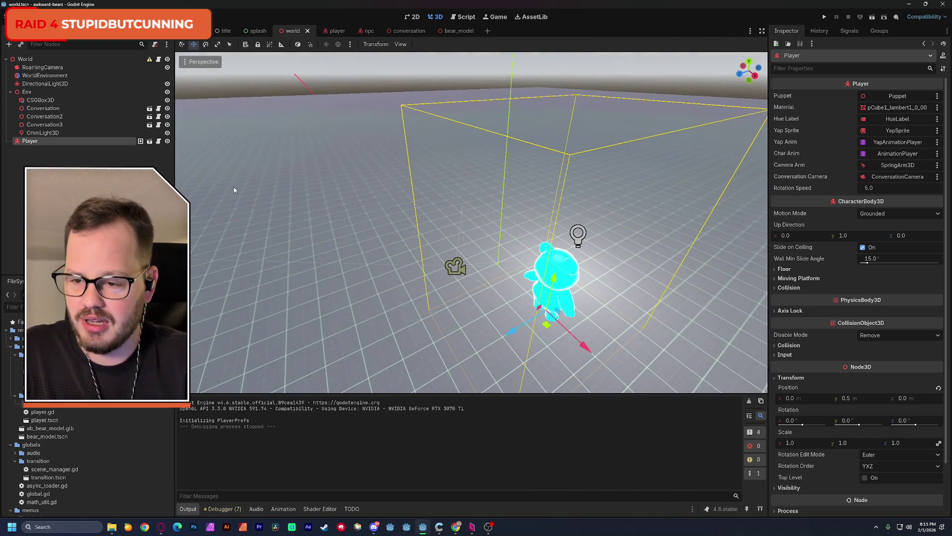
left_click(168, 132)
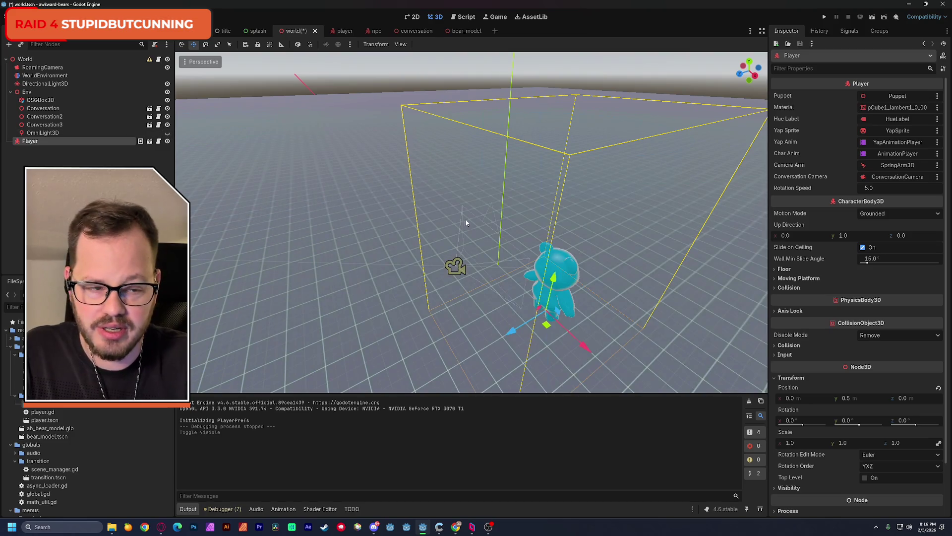
left_click(873, 17)
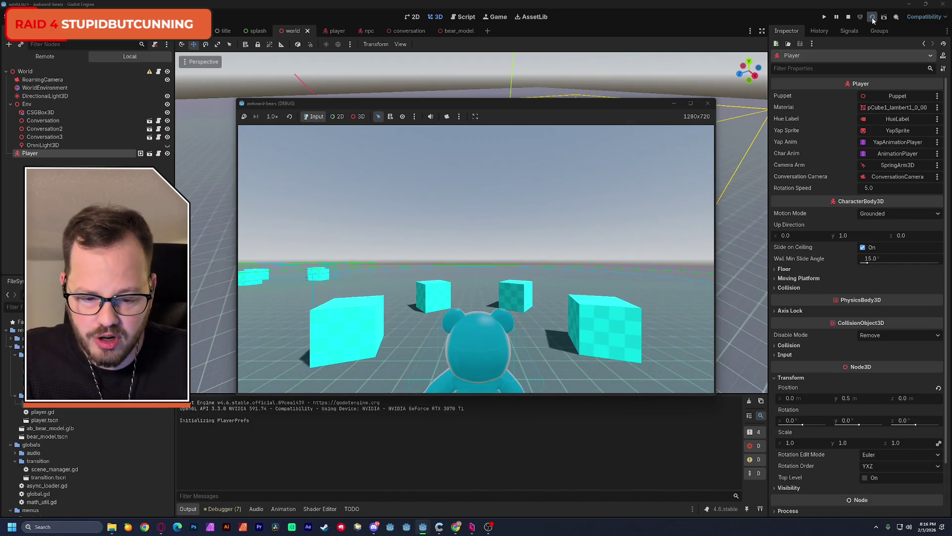
left_click(708, 103)
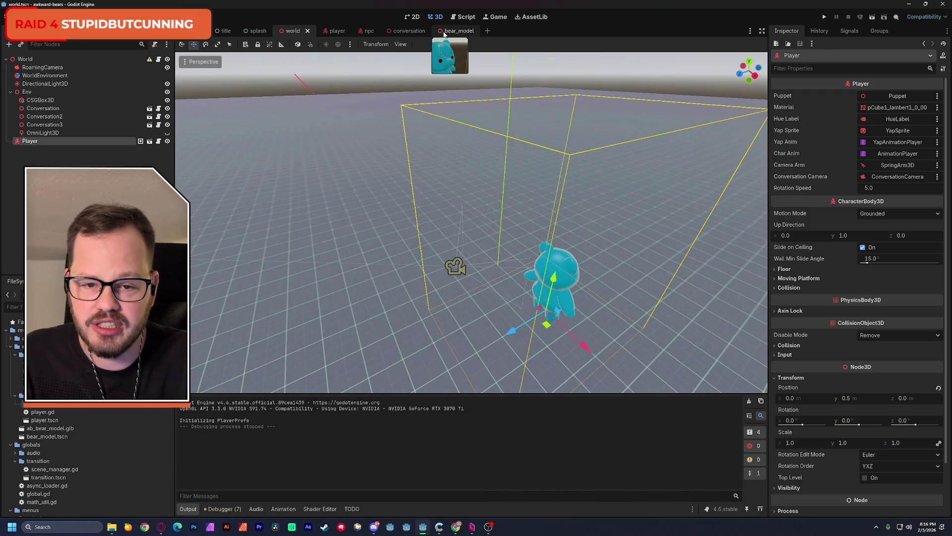
- In bear_model, set the gummy shader Highlight Color to dark grey 434343
left_click(453, 31)
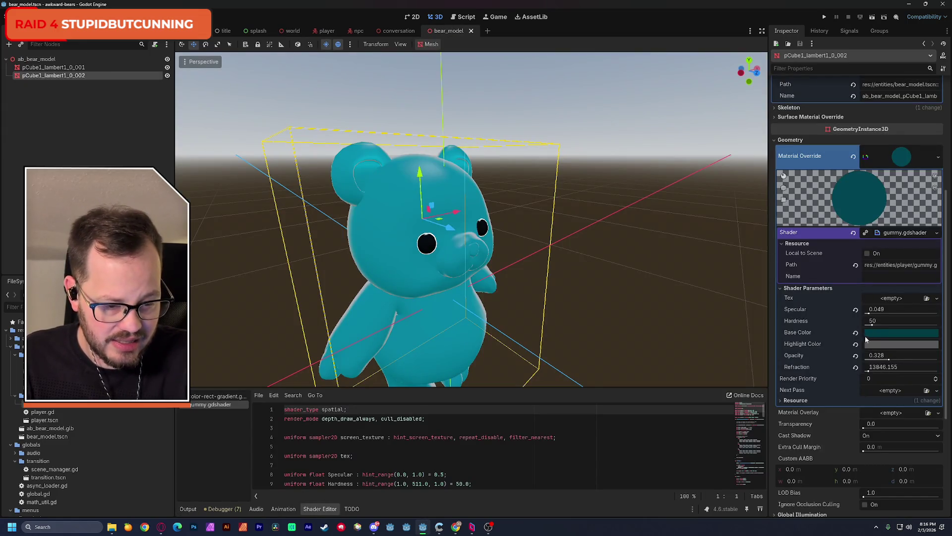
left_click(881, 344)
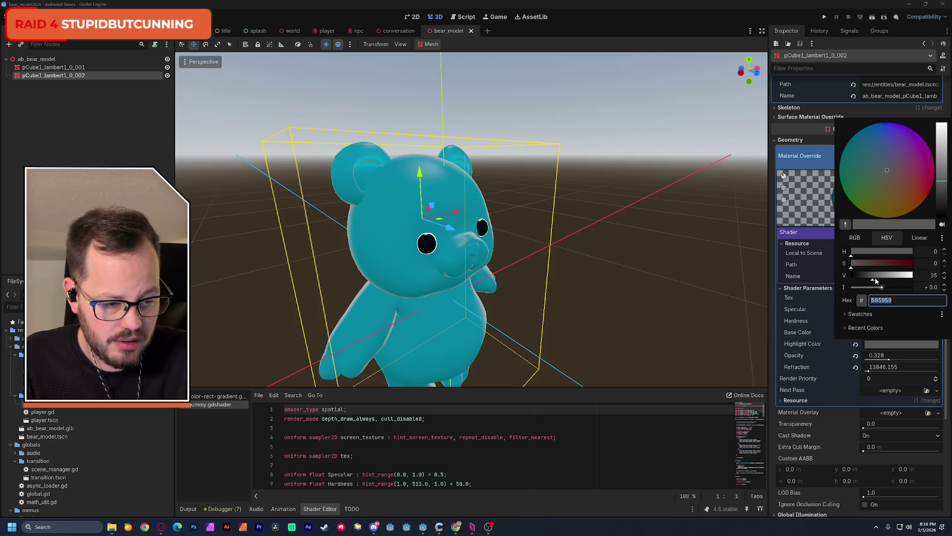
left_click_drag(872, 280, 877, 281)
left_click_drag(934, 191, 941, 219)
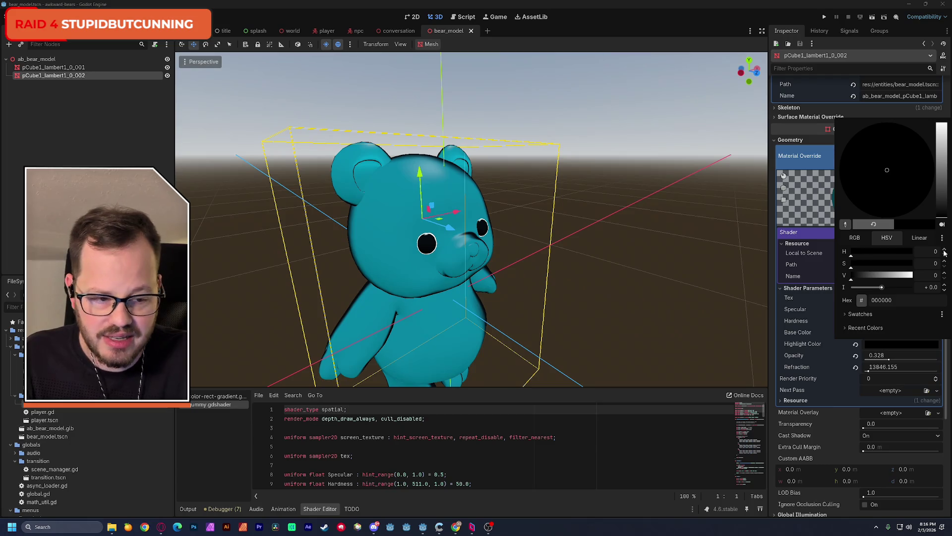
left_click_drag(944, 221, 944, 205)
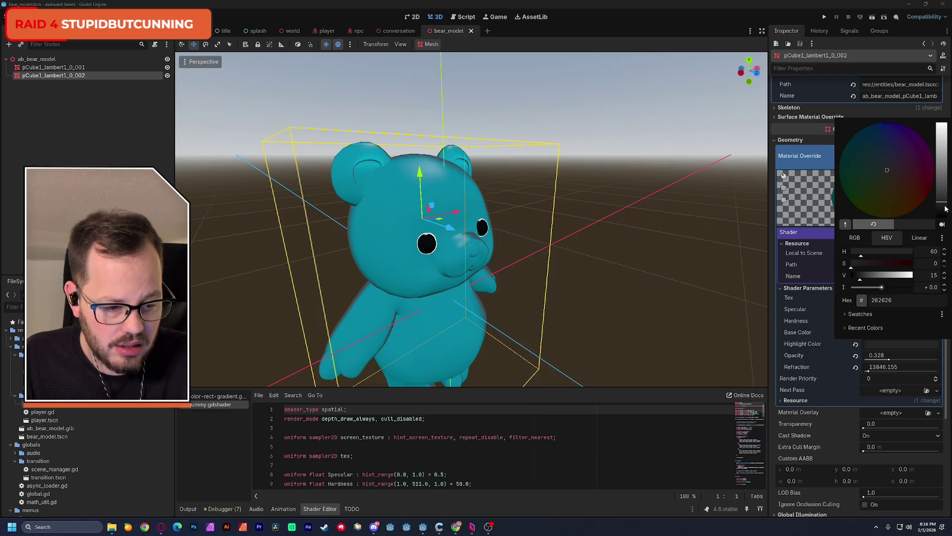
left_click_drag(948, 208, 945, 192)
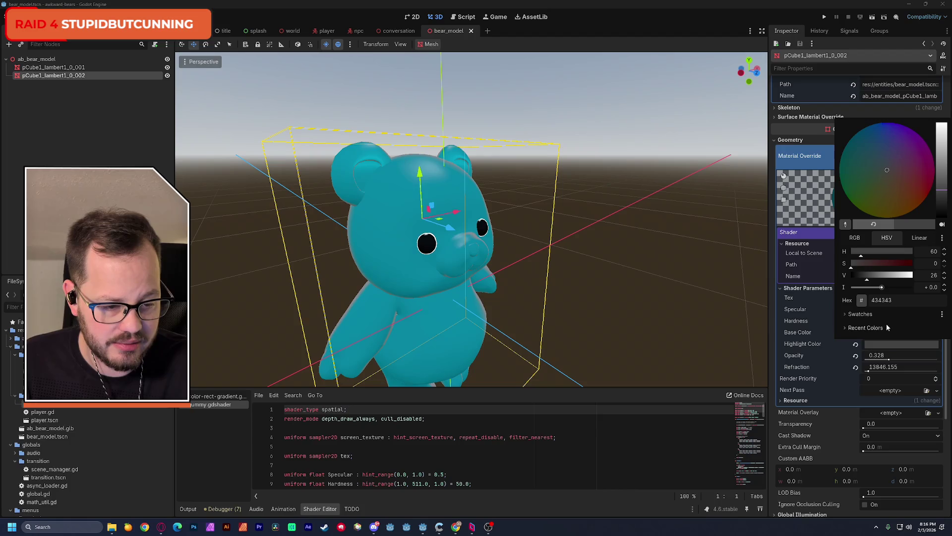
left_click(834, 329)
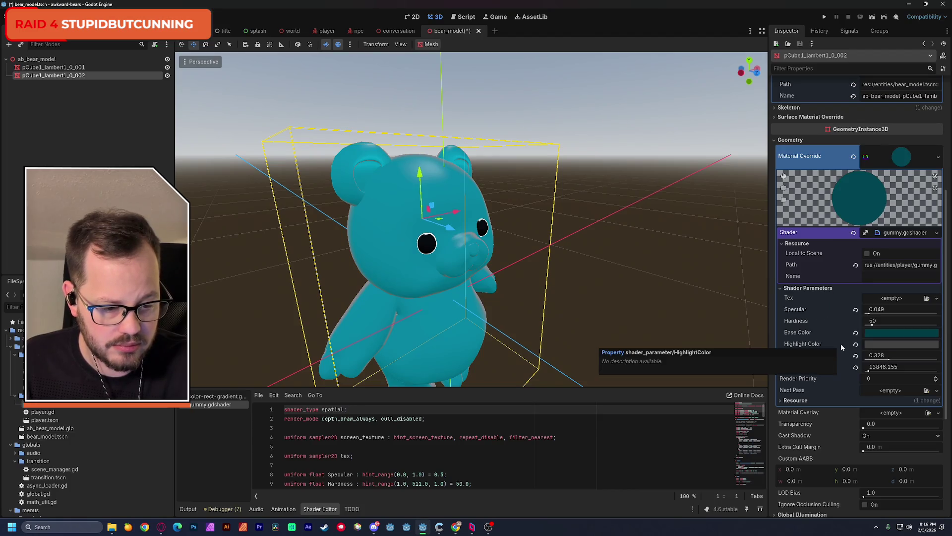
- Revert the bear's Highlight Color to its default yellow
left_click(876, 345)
left_click(855, 344)
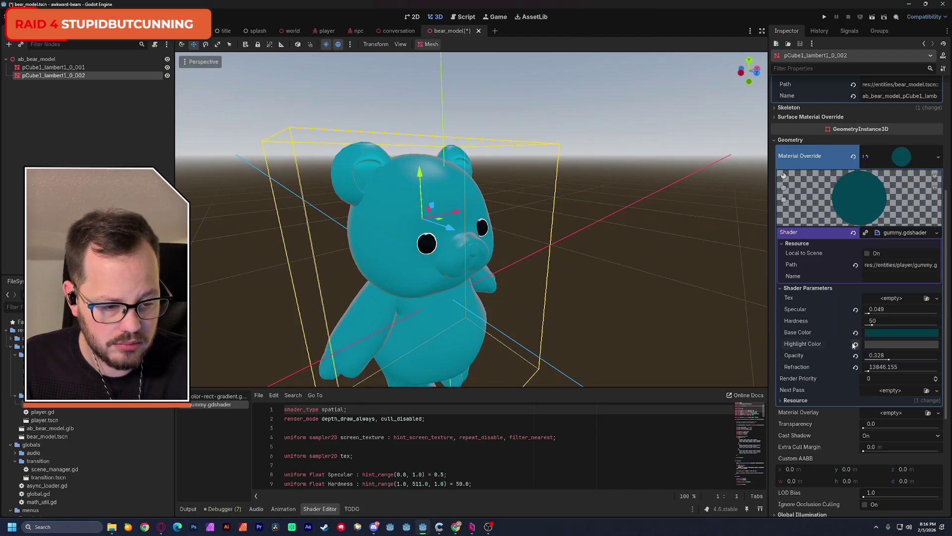
left_click(855, 345)
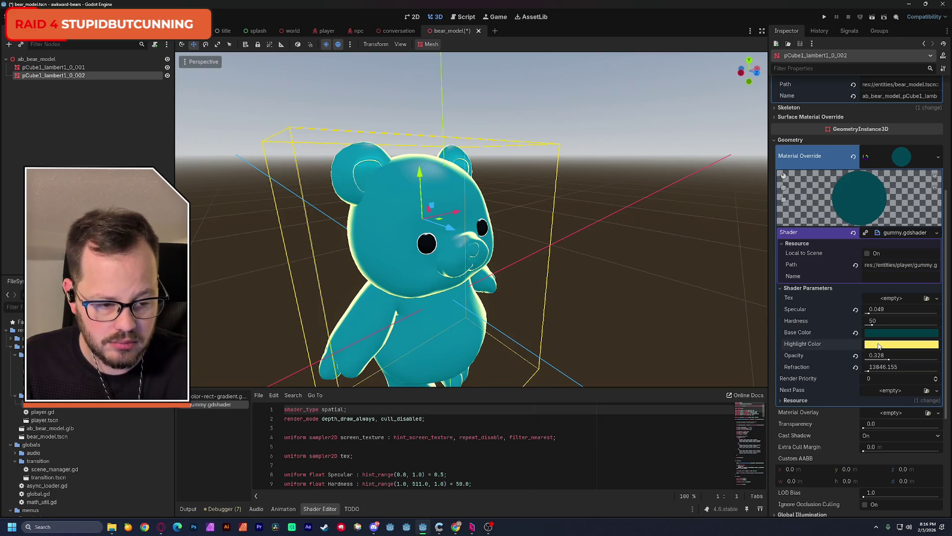
left_click(878, 346)
- Experiment with the Base Color intensity, entering 0.0 and dragging it up and down
left_click(879, 335)
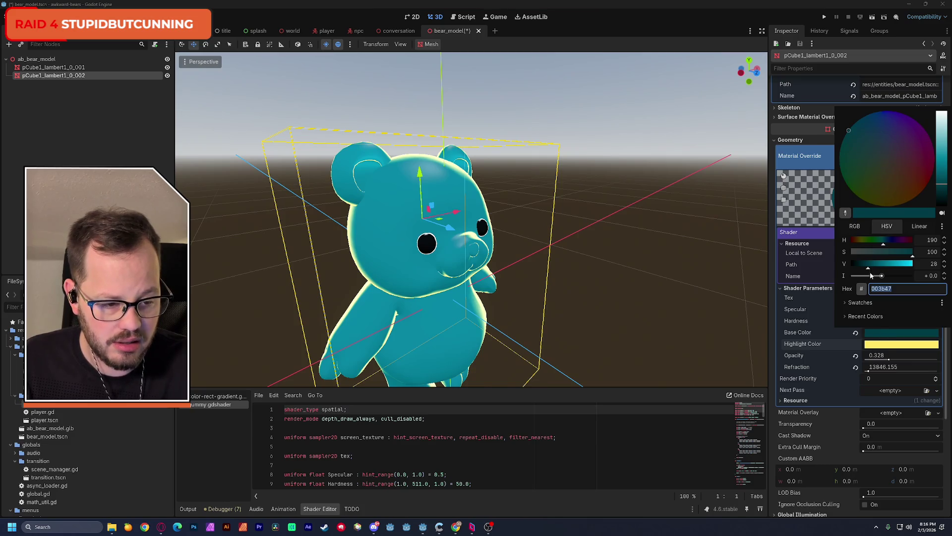
left_click_drag(882, 276, 887, 283)
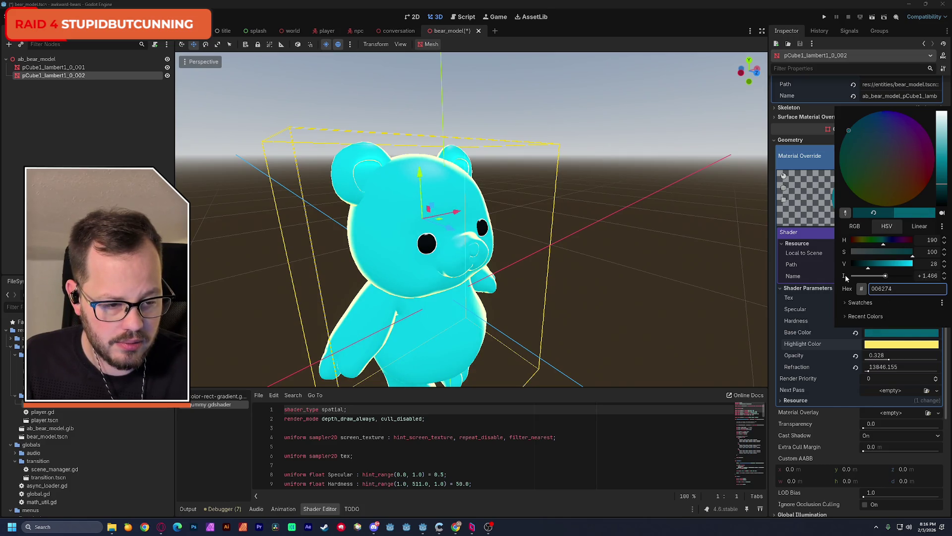
left_click(803, 332)
left_click(874, 334)
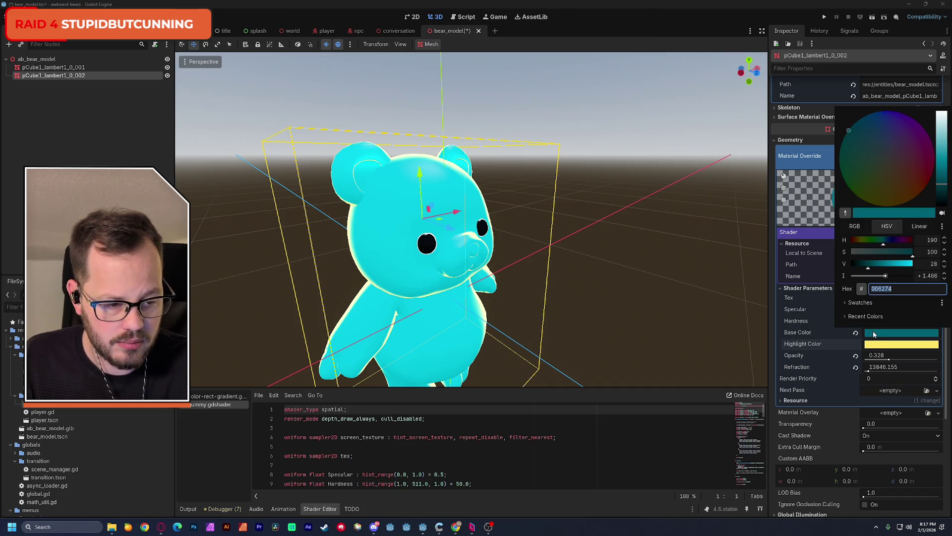
left_click_drag(885, 277, 888, 278)
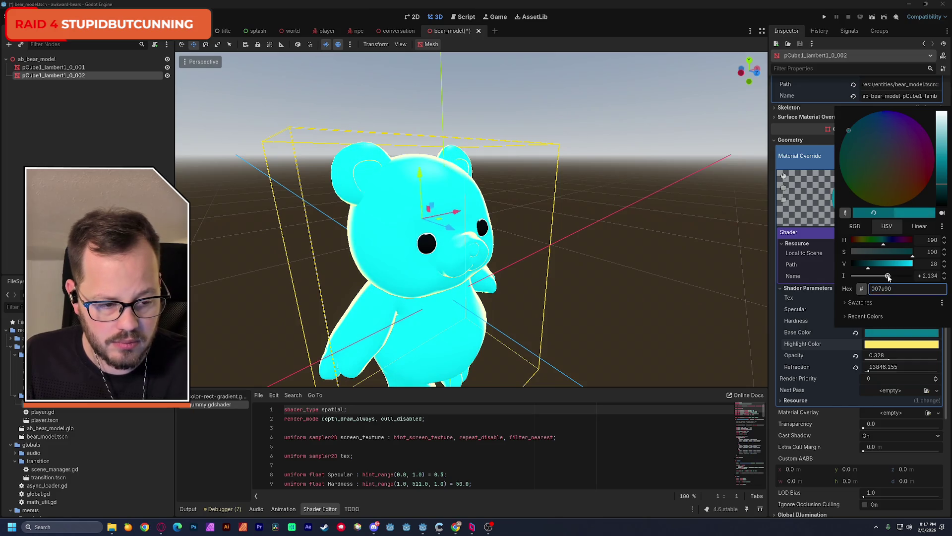
left_click(924, 276)
type("0")
key("Return")
left_click(909, 286)
left_click_drag(886, 278, 876, 278)
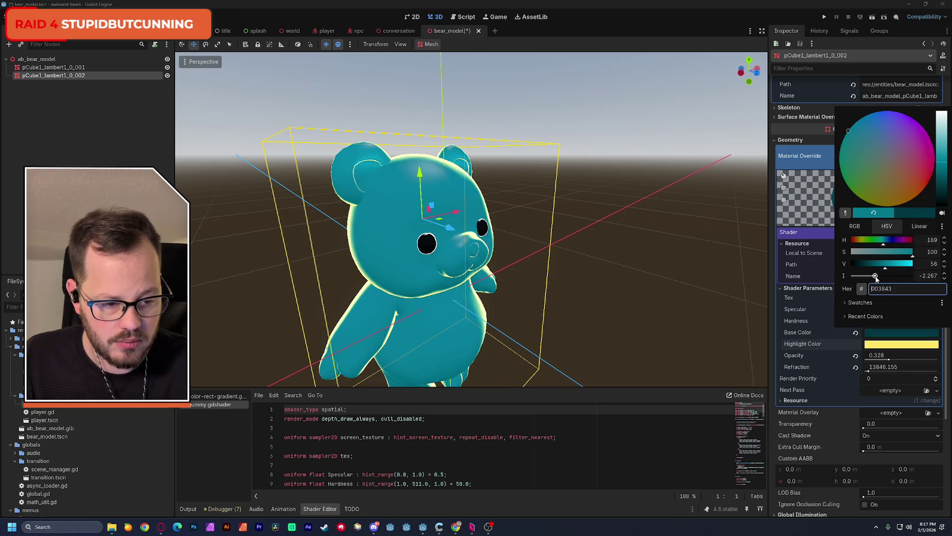
- Set the bear's Base Color to teal 004755, then brighten it to 006a80
left_click(814, 309)
left_click(877, 336)
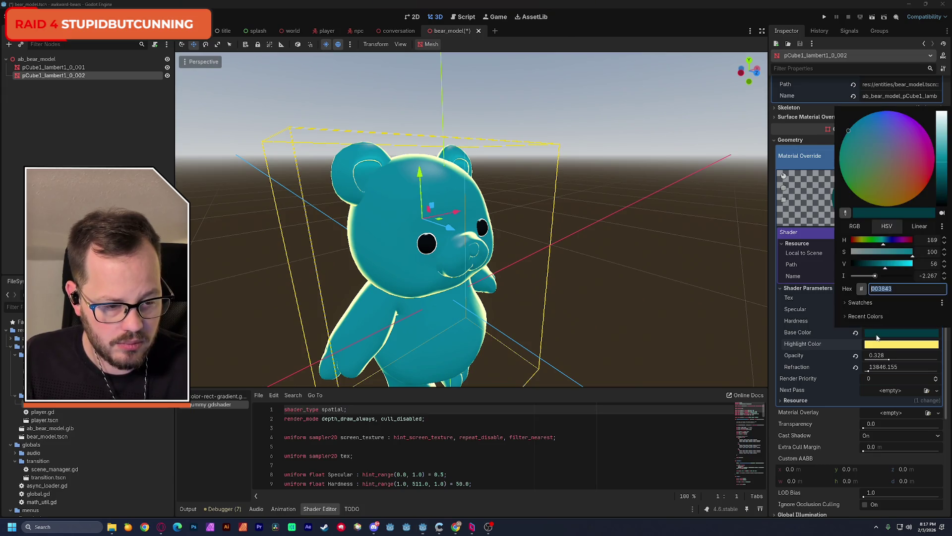
left_click_drag(876, 277, 879, 278)
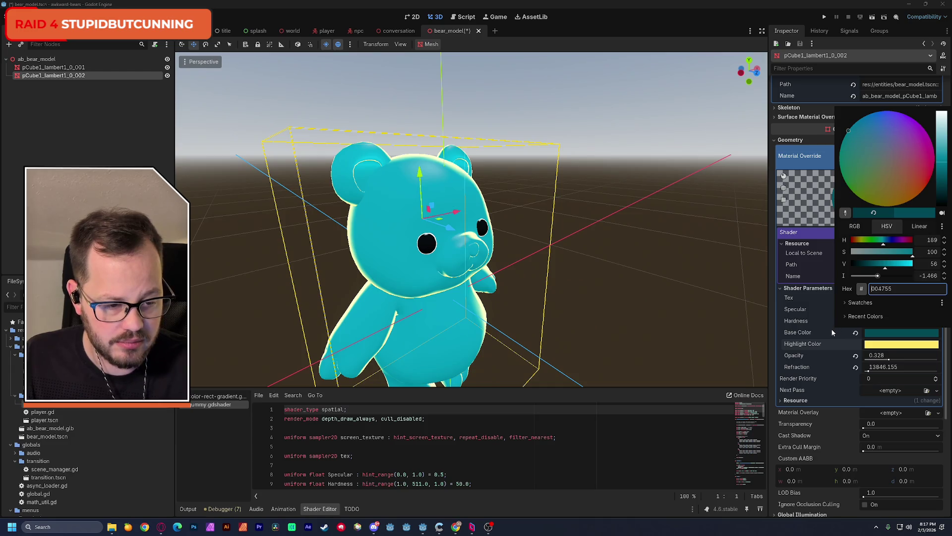
key("Return")
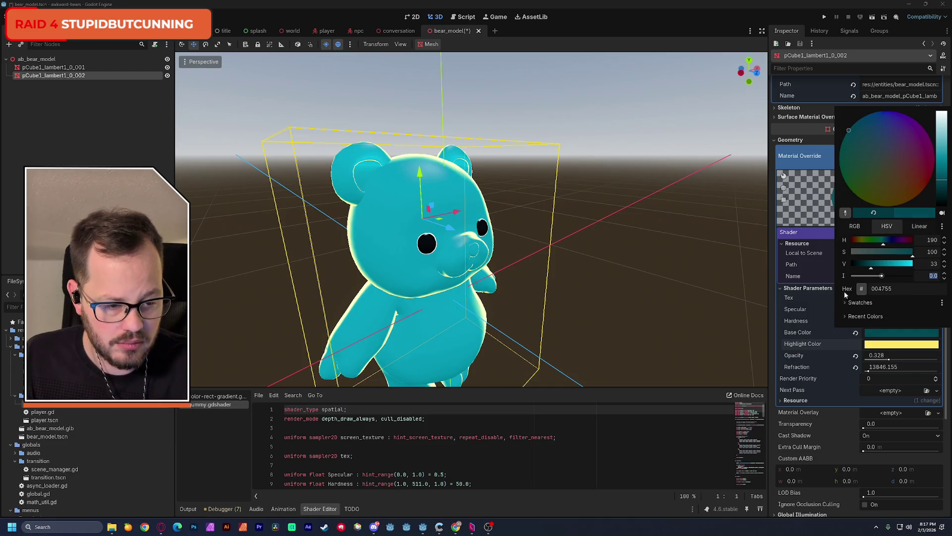
left_click(885, 338)
left_click(884, 335)
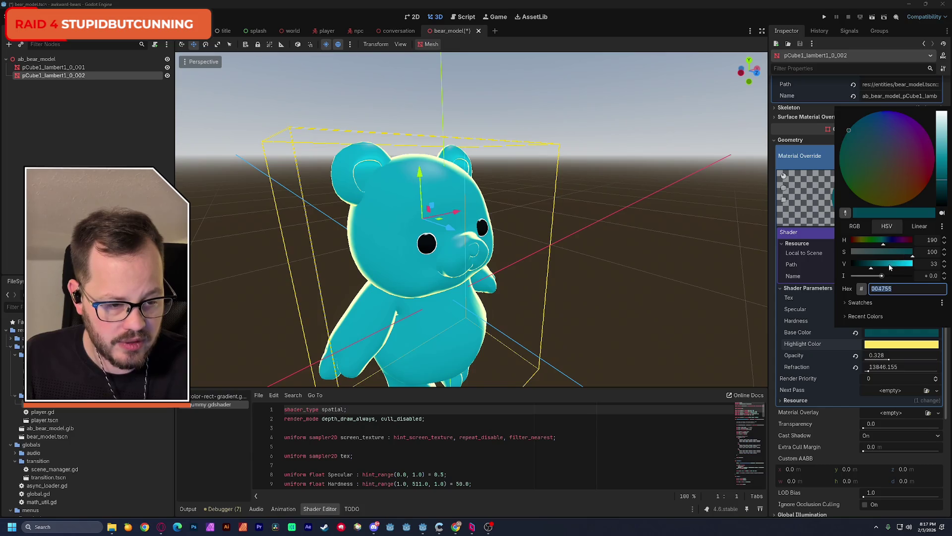
left_click_drag(877, 271, 879, 267)
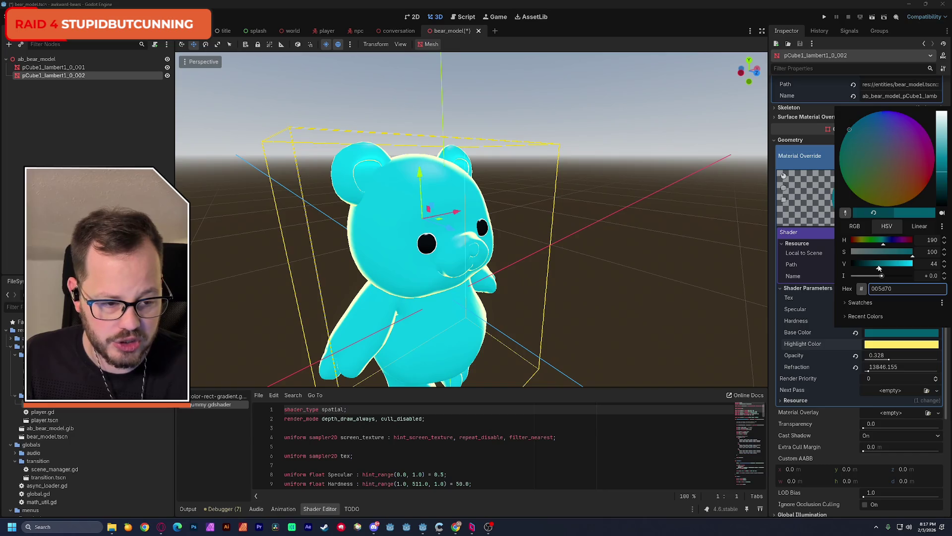
left_click_drag(880, 268, 881, 268)
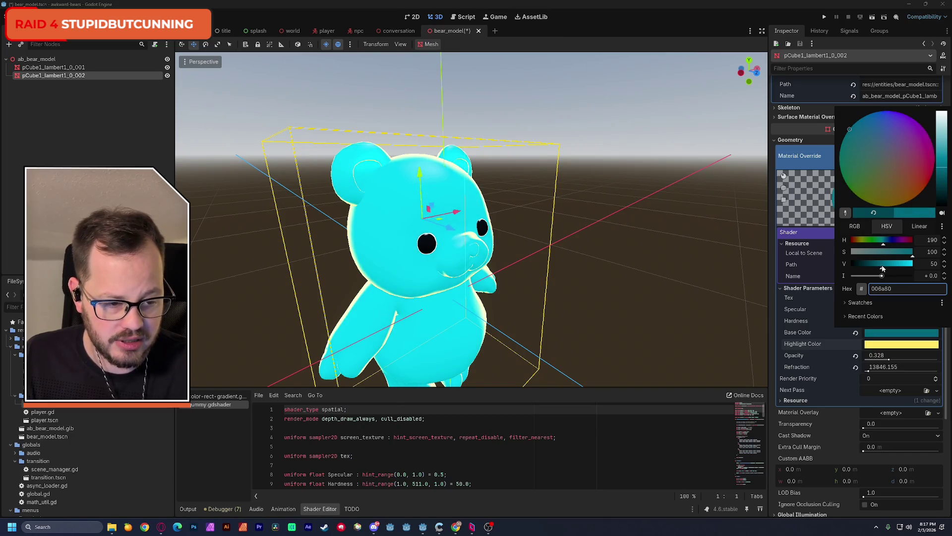
left_click(881, 347)
left_click(881, 349)
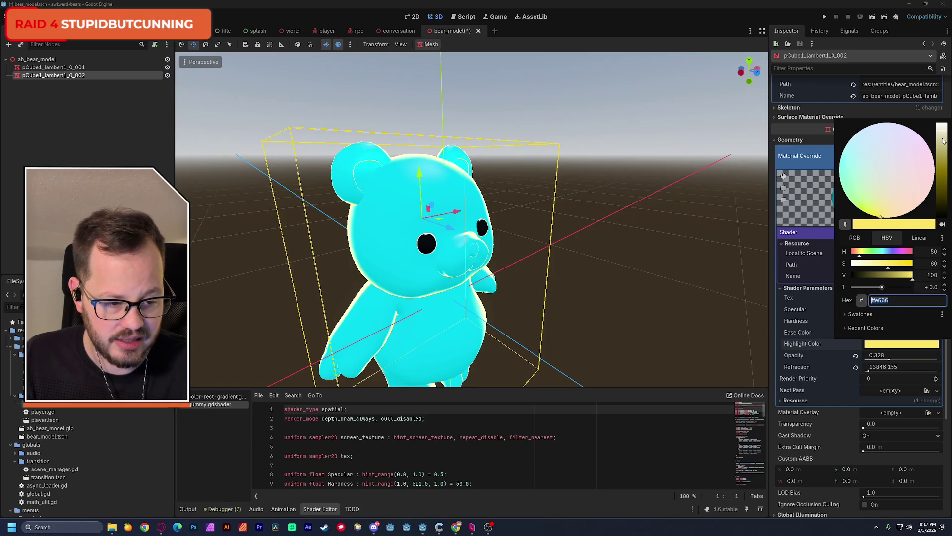
- Desaturate and darken the Highlight Color to grey 3f3f3f, then save bear_model
left_click_drag(943, 142, 945, 195)
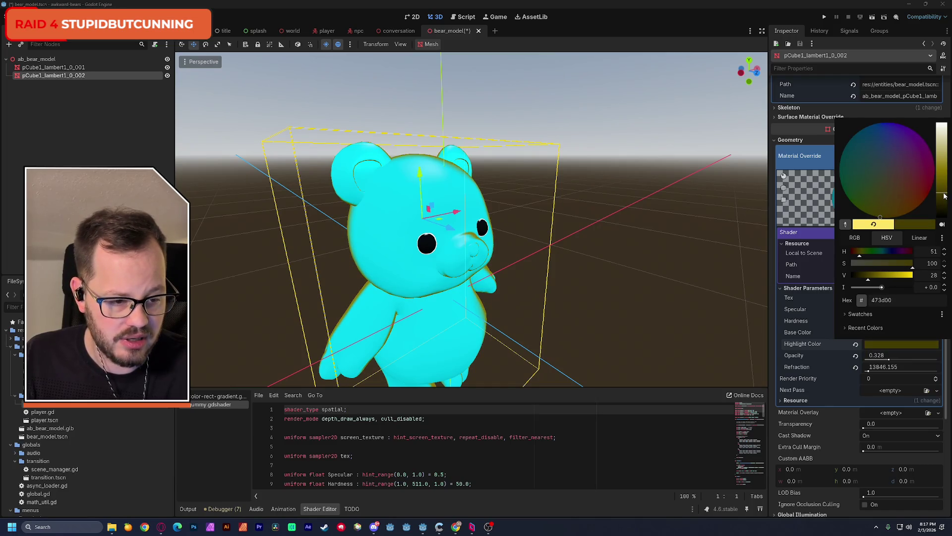
left_click_drag(891, 269, 848, 268)
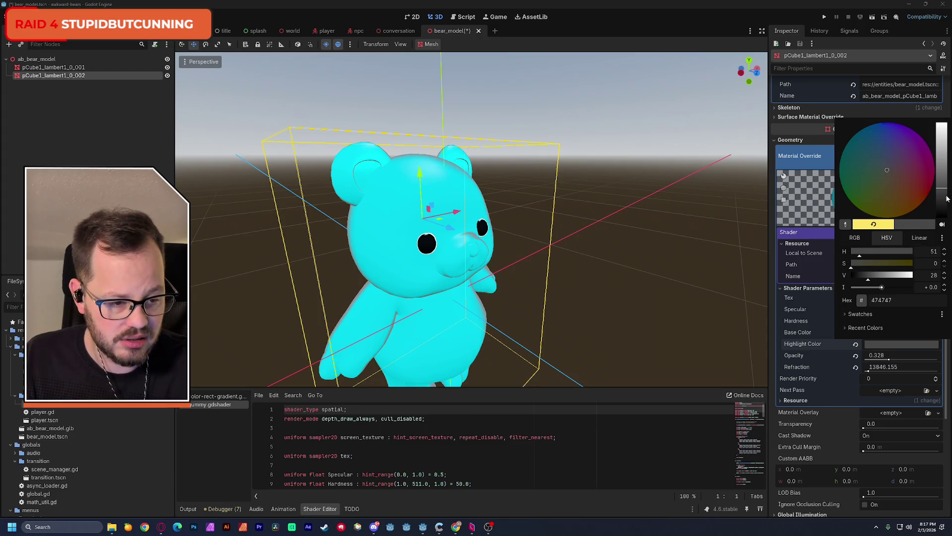
left_click(862, 239)
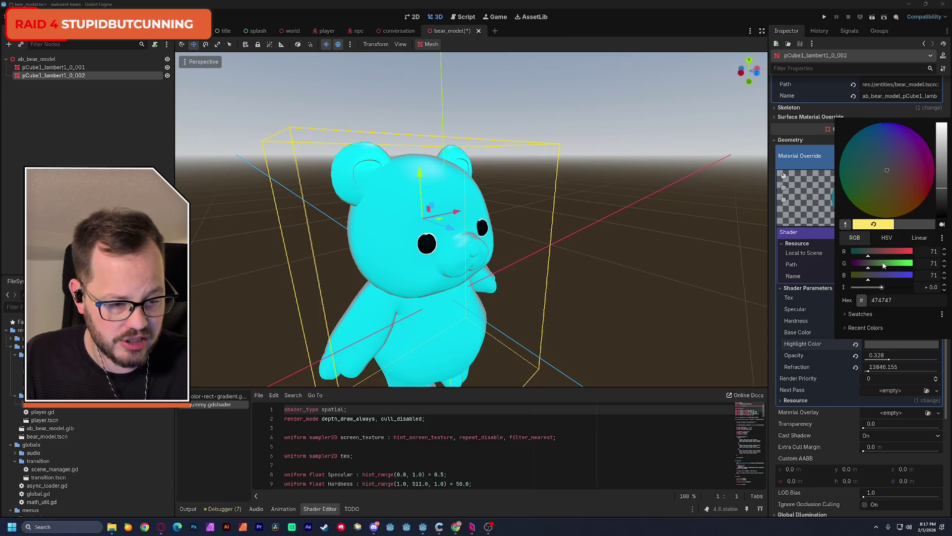
mouse_move(942, 198)
left_mouse_down()
mouse_move(944, 237)
mouse_move(941, 195)
left_mouse_up()
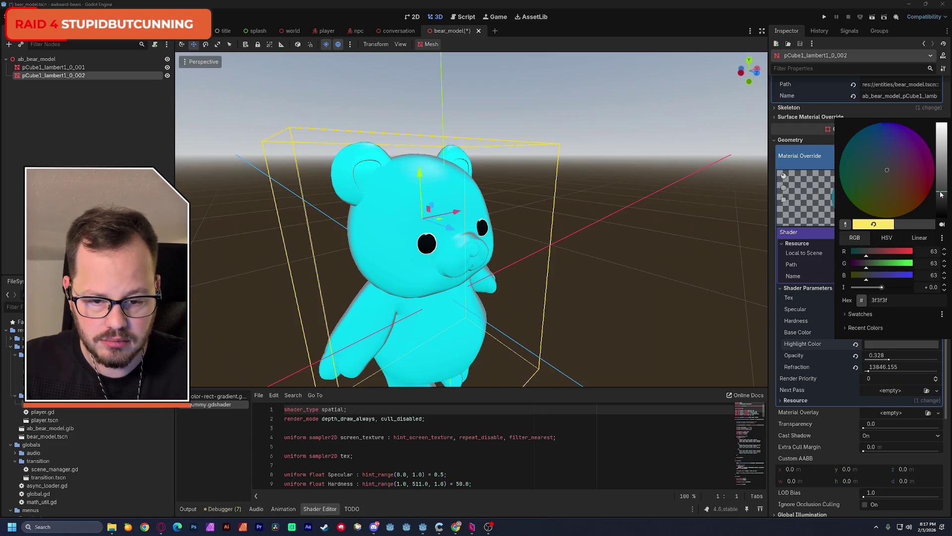
left_click(711, 137)
key("ctrl+s")
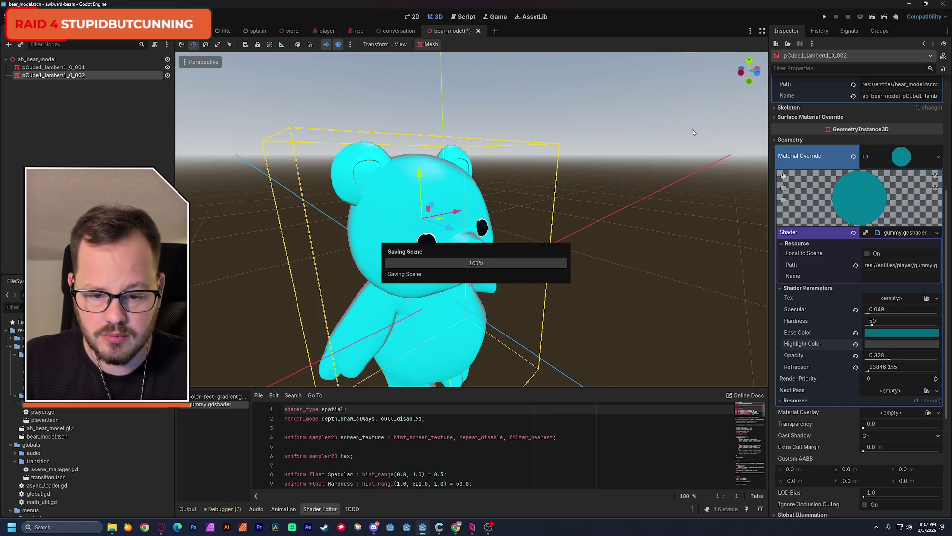
- Run the world scene to check the bear's grey highlight, then stop it
left_click(292, 30)
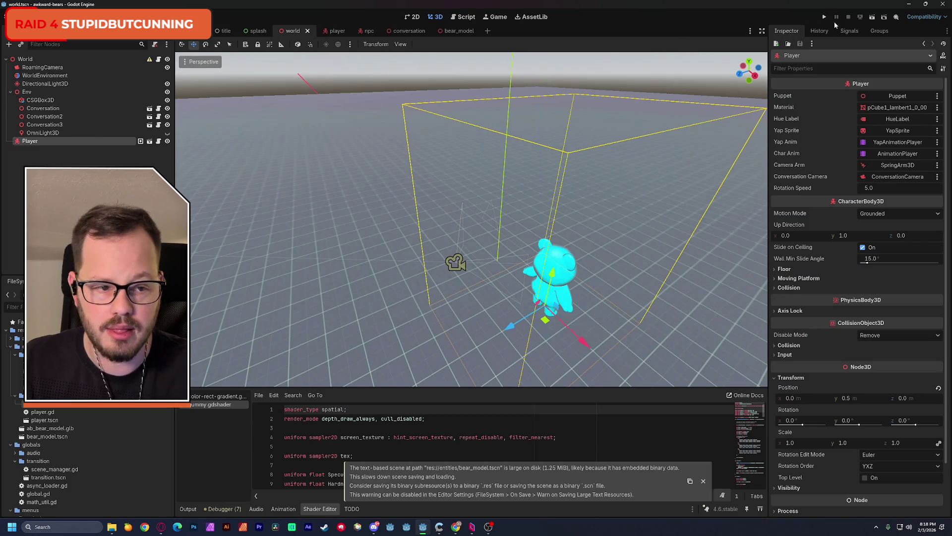
left_click(872, 17)
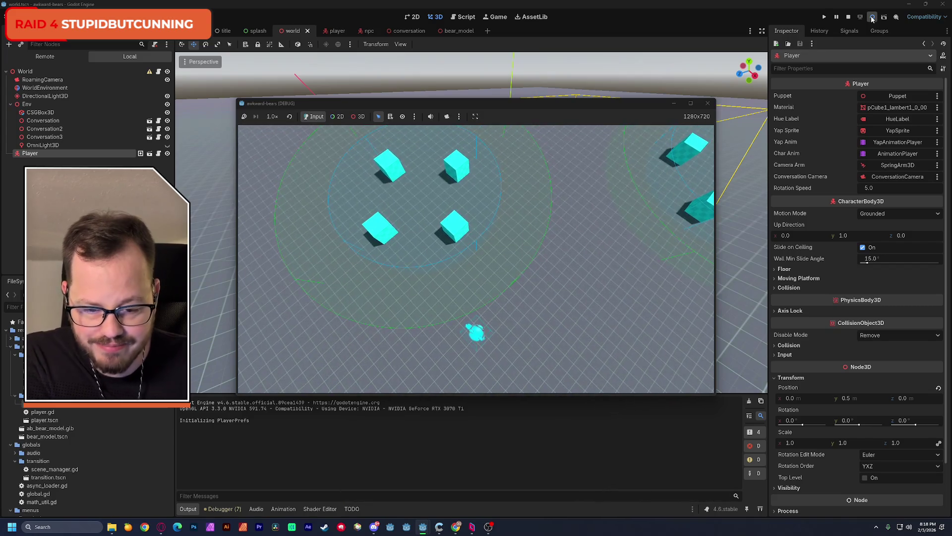
left_click(708, 103)
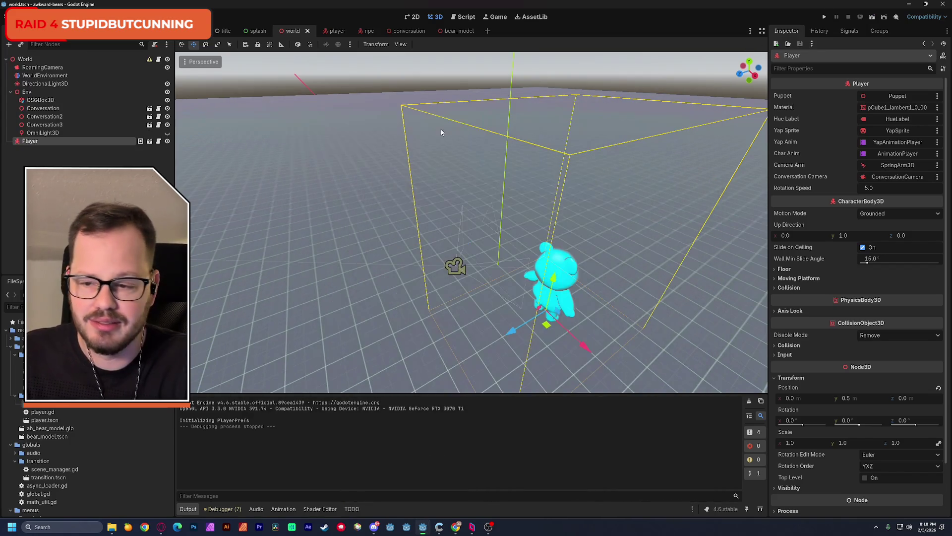
- Set the bear's Highlight Color to black and save bear_model
left_click(457, 31)
left_click(900, 344)
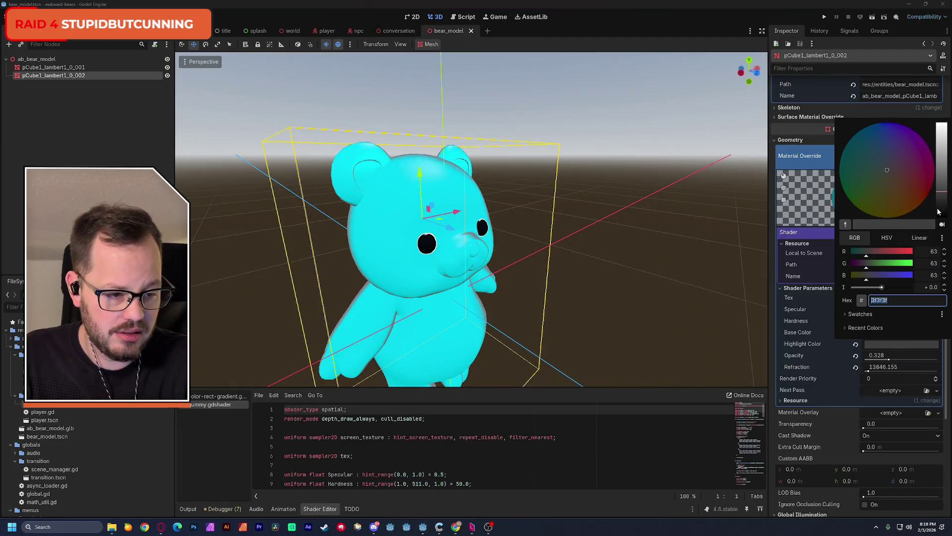
left_click_drag(944, 194, 946, 254)
left_click(683, 221)
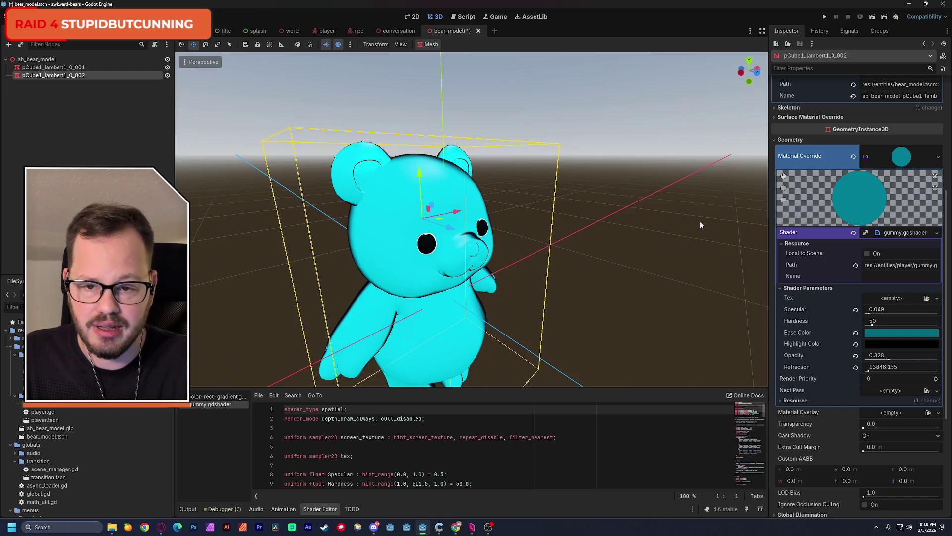
key("ctrl+s")
- Run the world scene, then raise the Highlight Color to grey 545454 and save
left_click(293, 31)
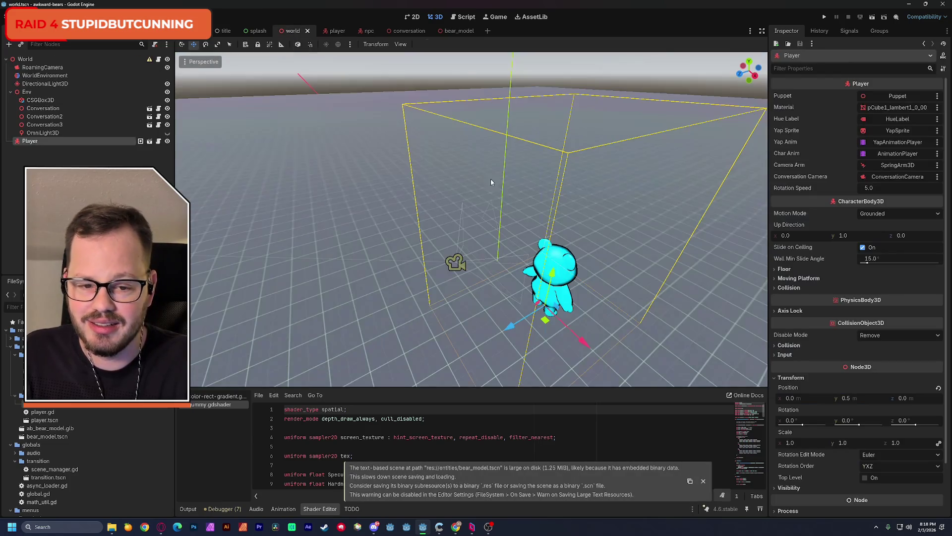
left_click(872, 16)
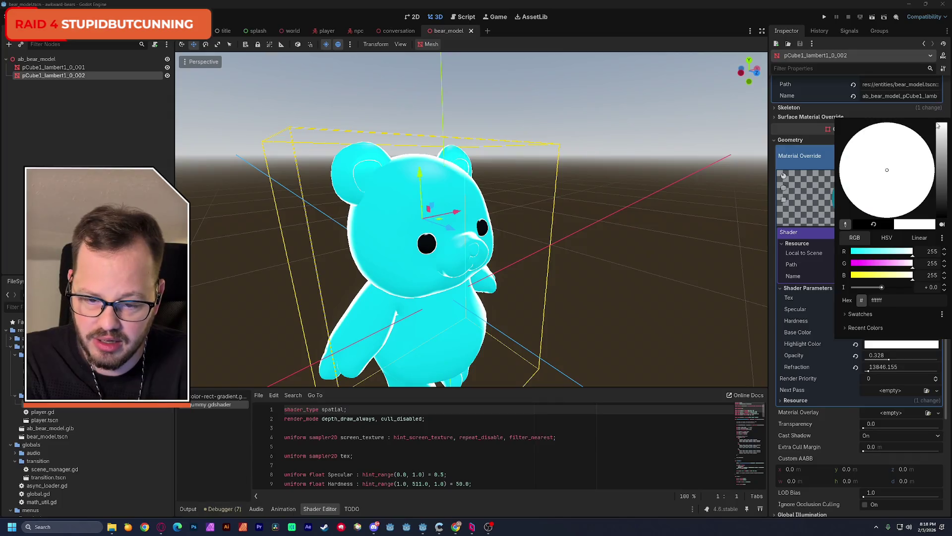
left_click(936, 175)
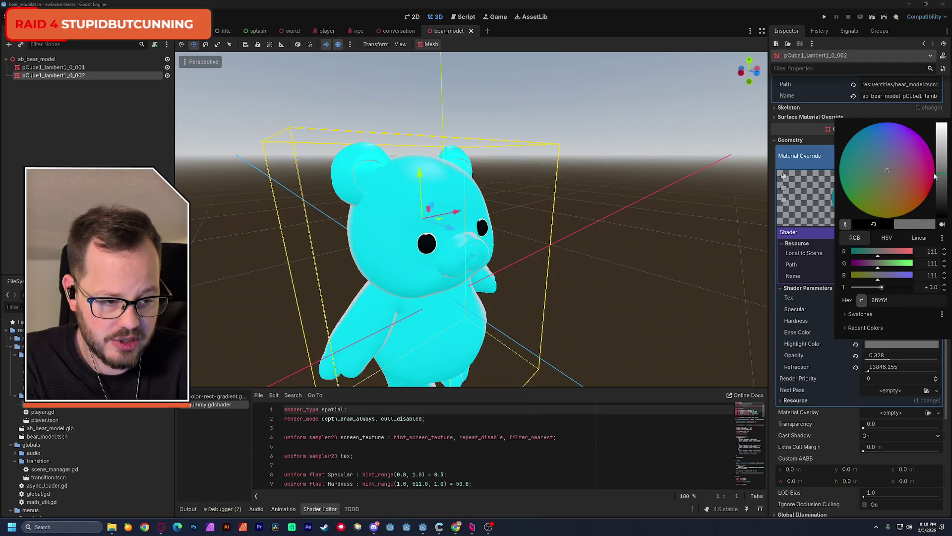
mouse_move(935, 175)
left_mouse_down()
mouse_move(936, 166)
mouse_move(938, 186)
left_mouse_up()
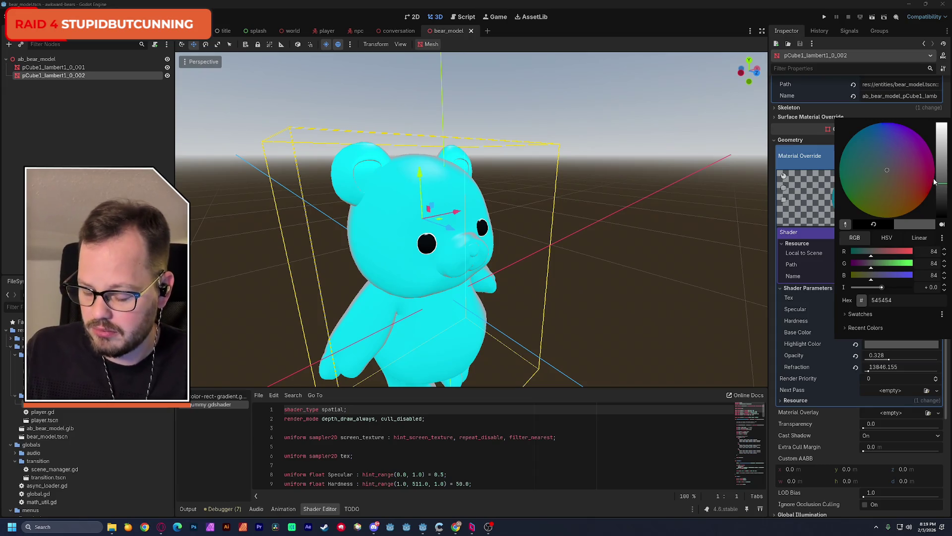
left_click(442, 55)
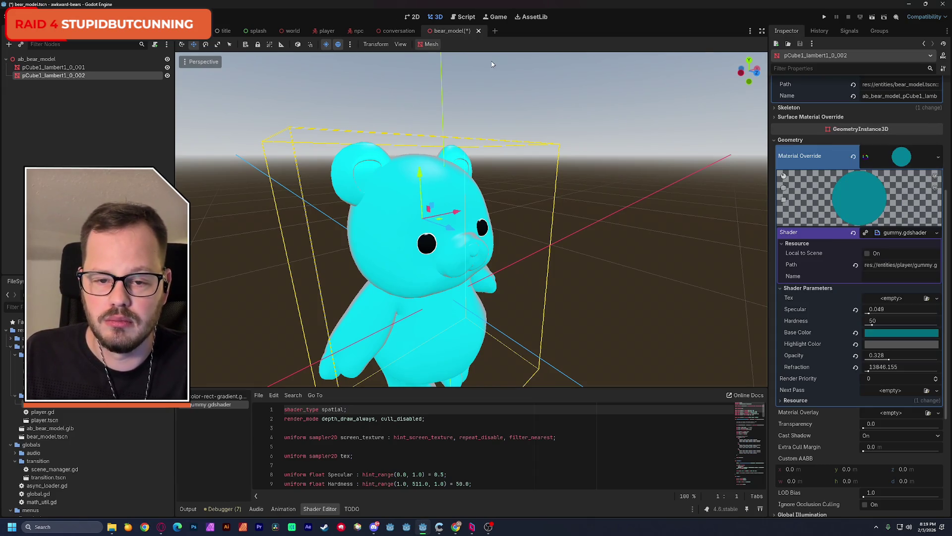
key("ctrl+s")
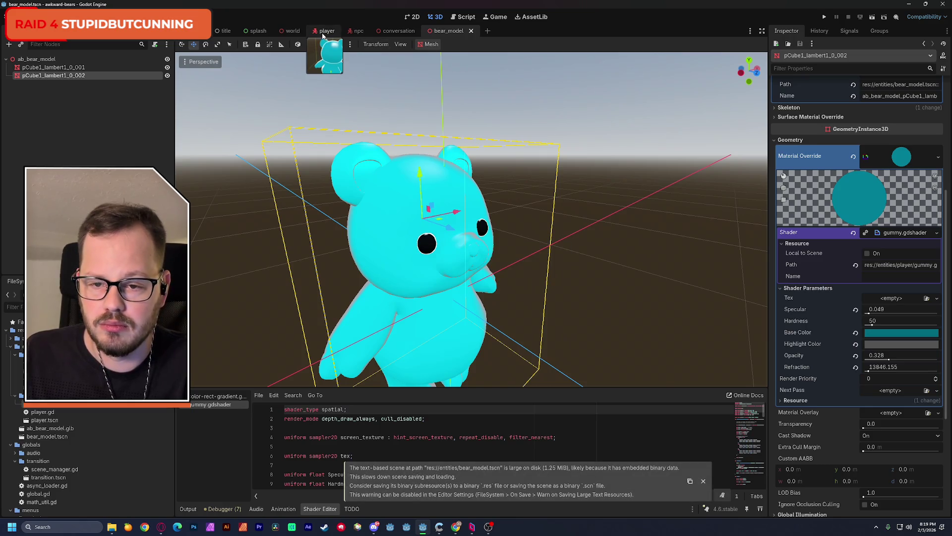
- Run the world scene again with the grey-highlighted bear, then stop it
left_click(288, 32)
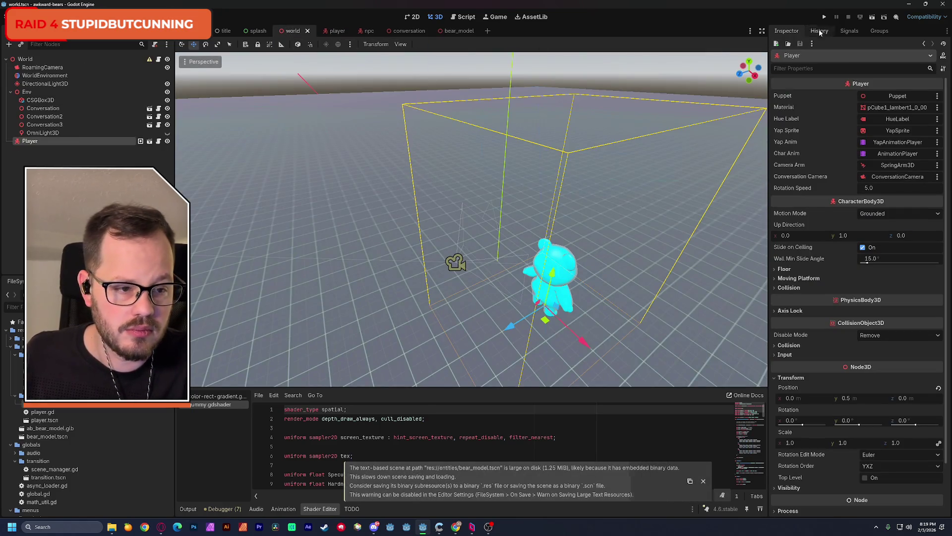
left_click(874, 19)
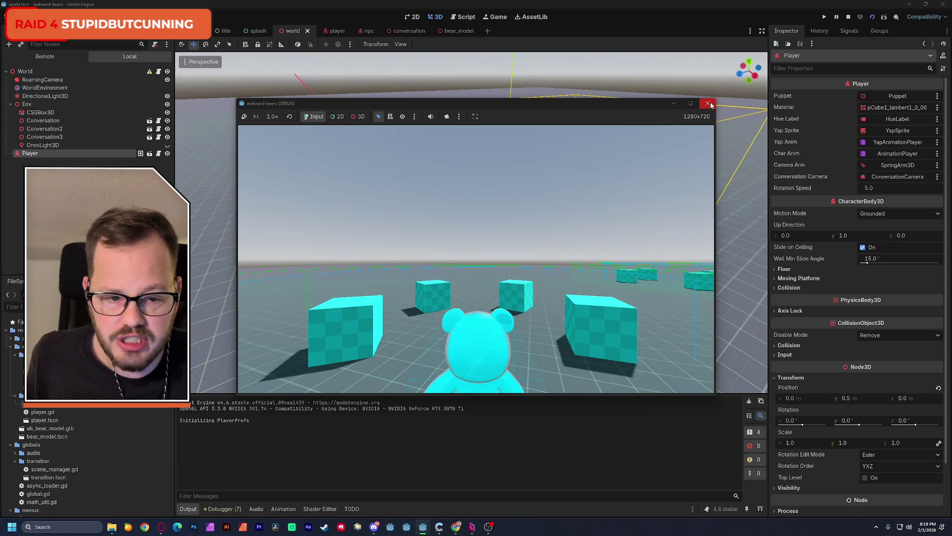
left_click(708, 103)
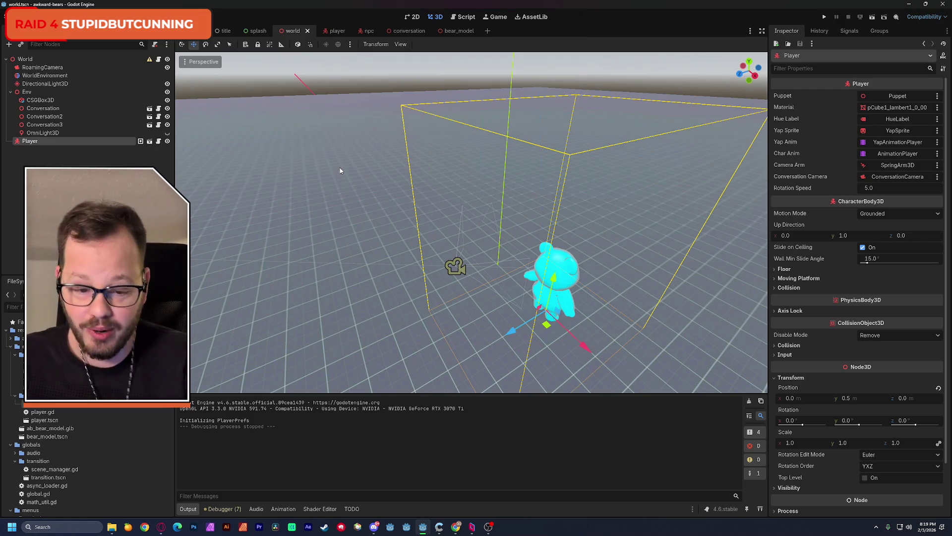
- Fly the editor view around the bear, then switch to the Goo shader page in the browser
key("w")
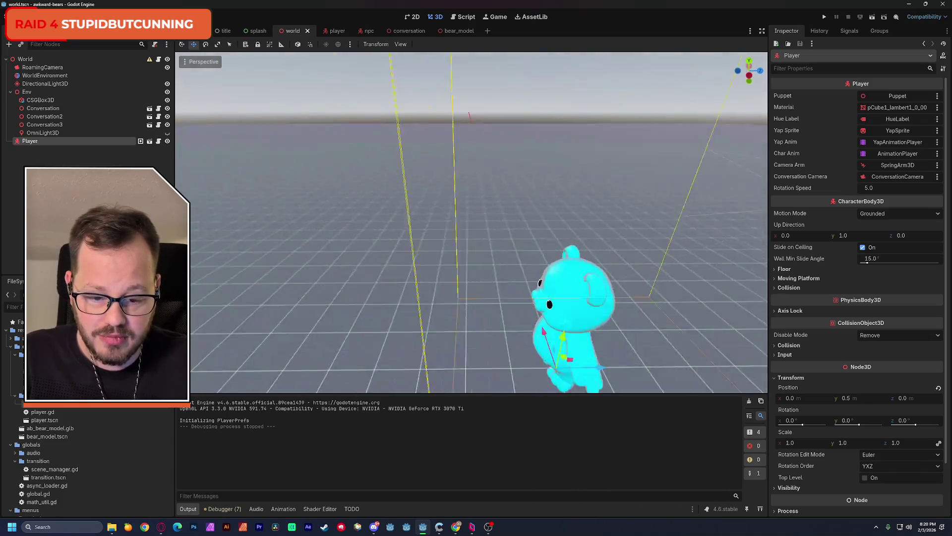
key("s")
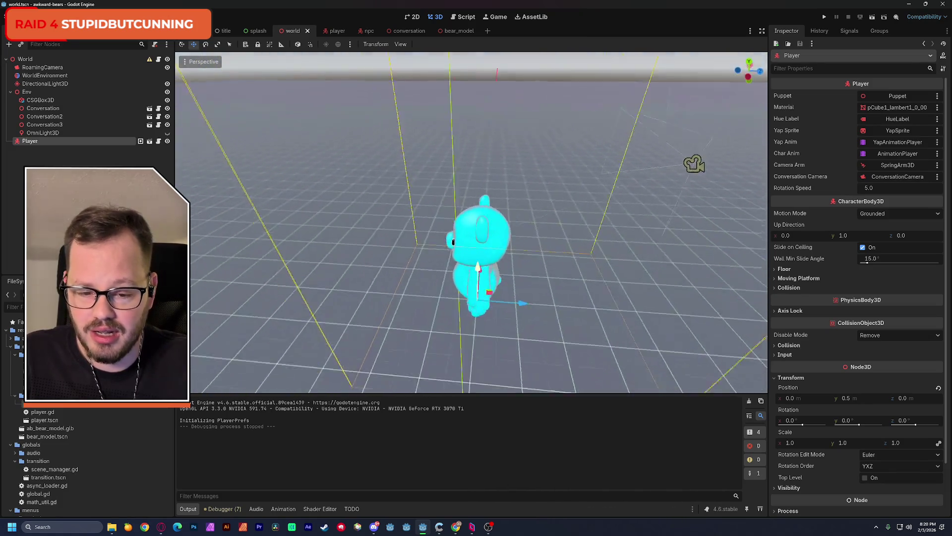
key("s")
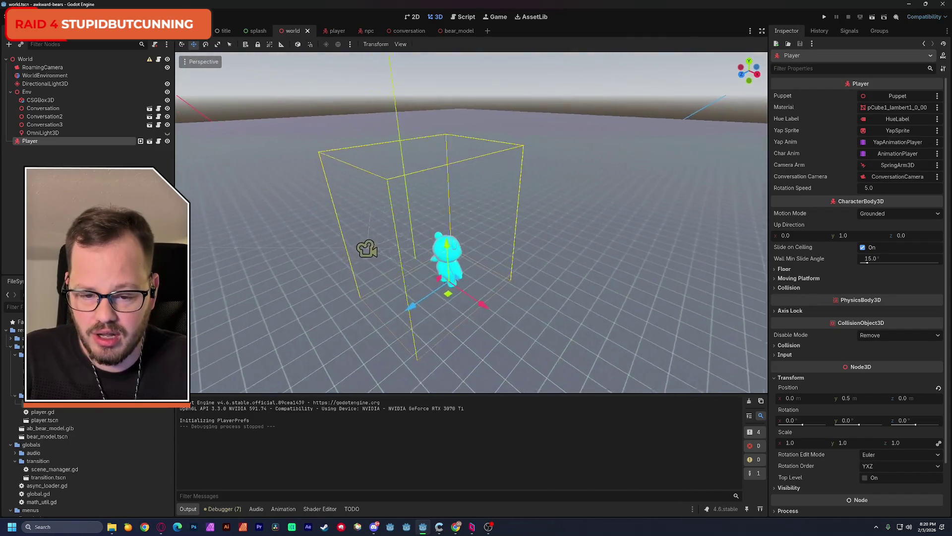
key("w")
key("w")
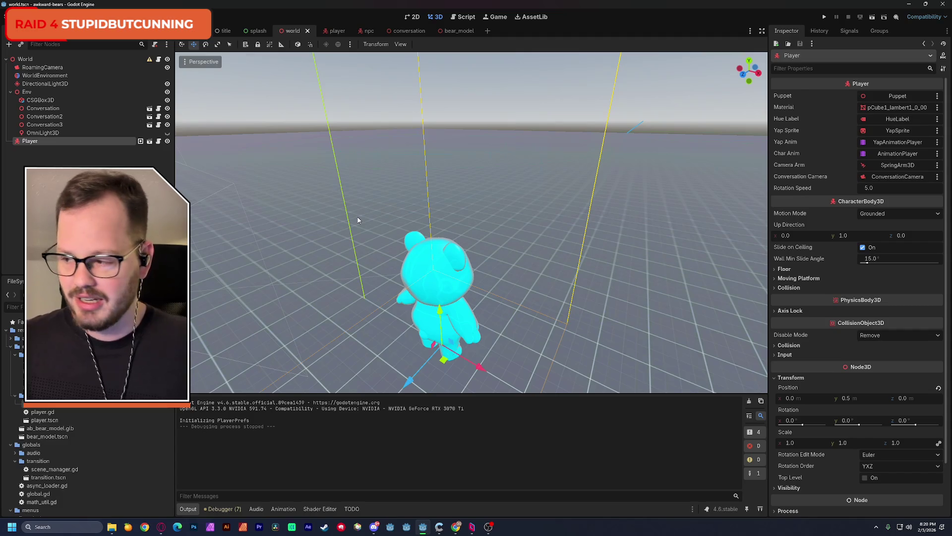
key("alt+Tab")
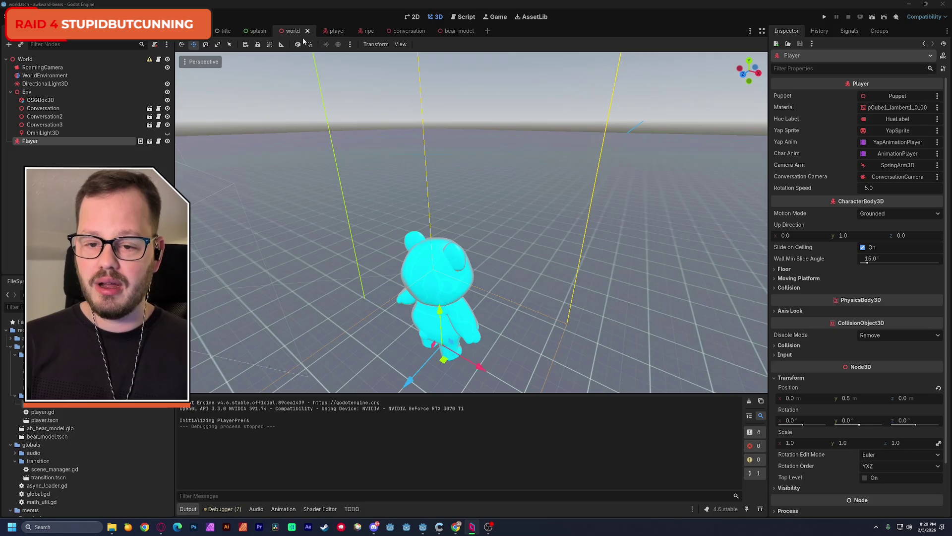
mouse_move(325, 36)
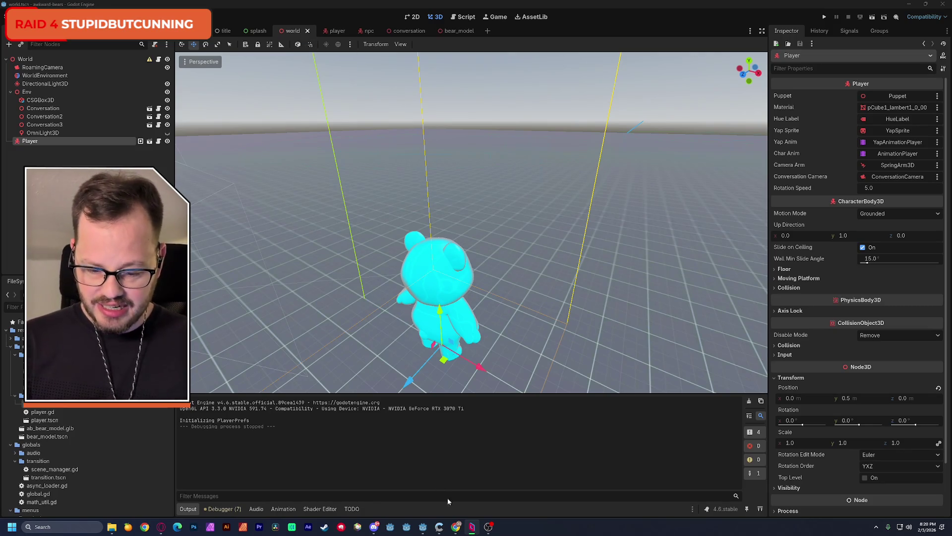
mouse_move(455, 526)
left_click(479, 493)
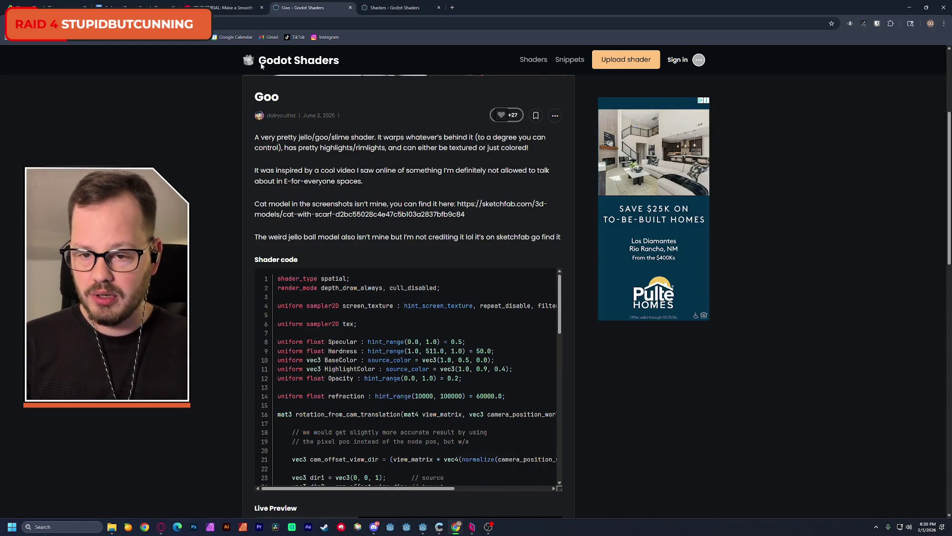
scroll(409, 293, "up", 4)
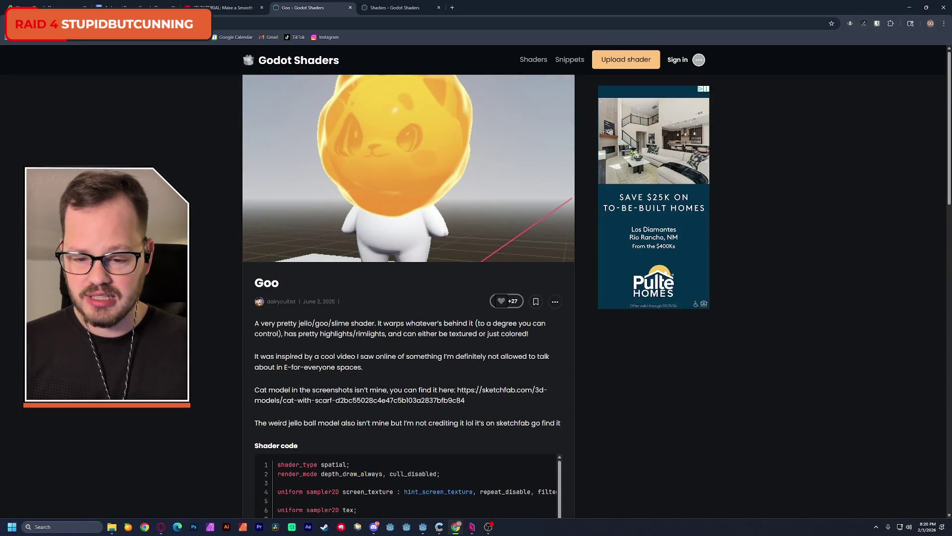
key("ctrl+l")
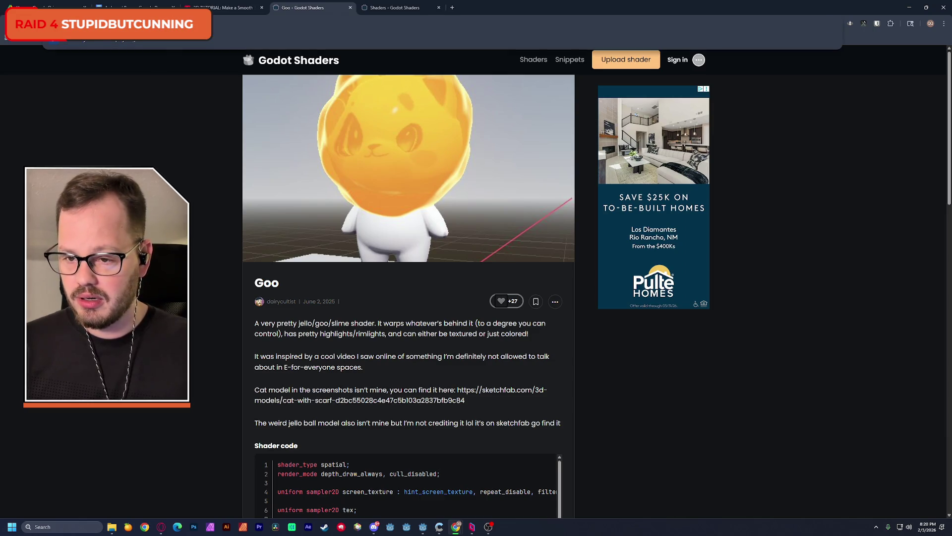
key("Escape")
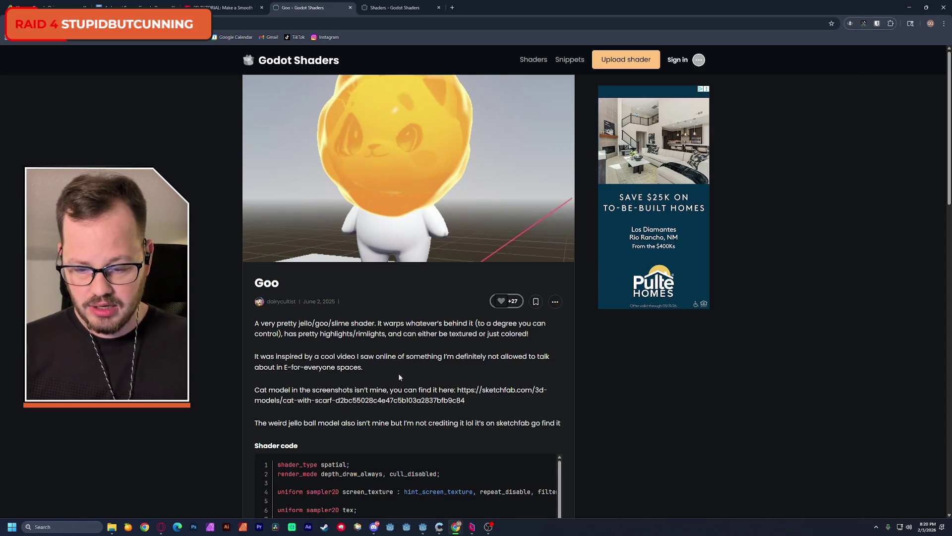
scroll(515, 397, "down", 1)
scroll(515, 398, "down", 6)
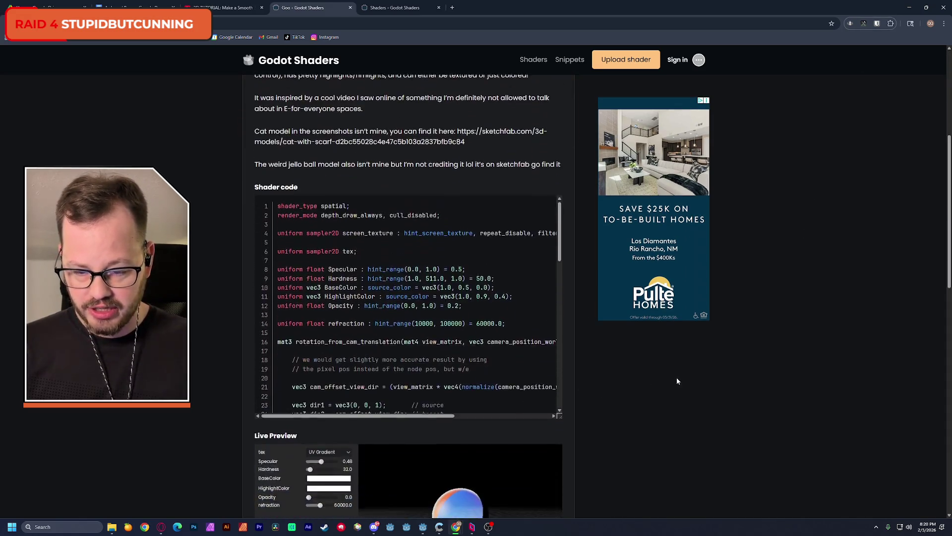
scroll(471, 244, "down", 10)
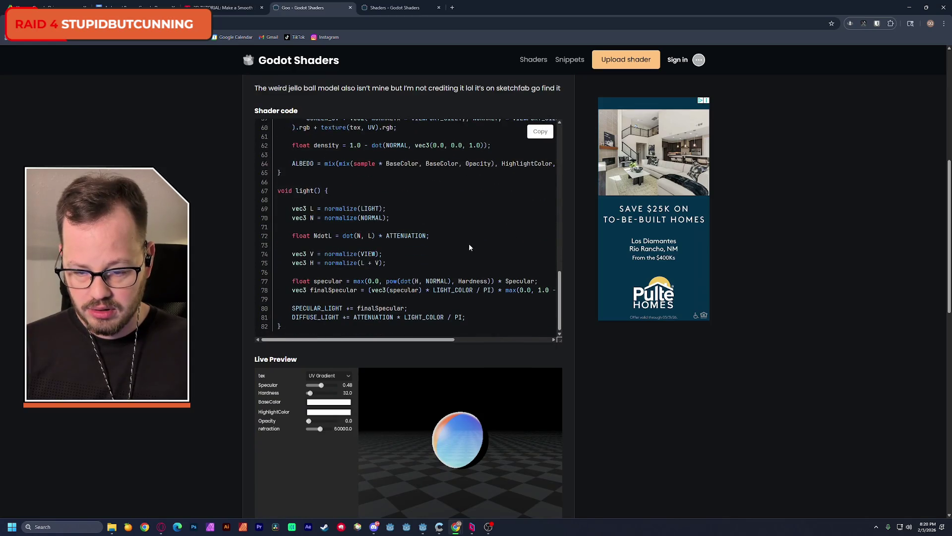
scroll(640, 390, "down", 5)
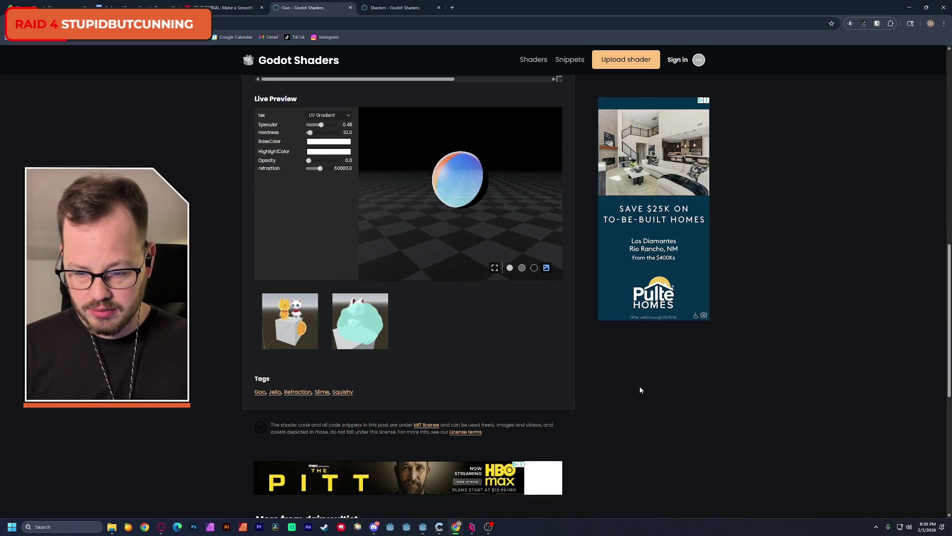
scroll(640, 390, "down", 5)
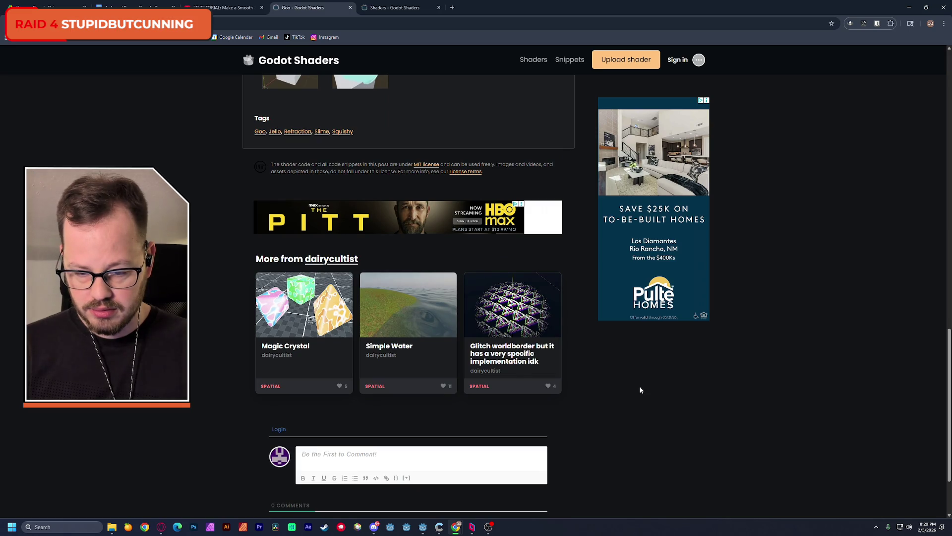
key("alt+Tab")
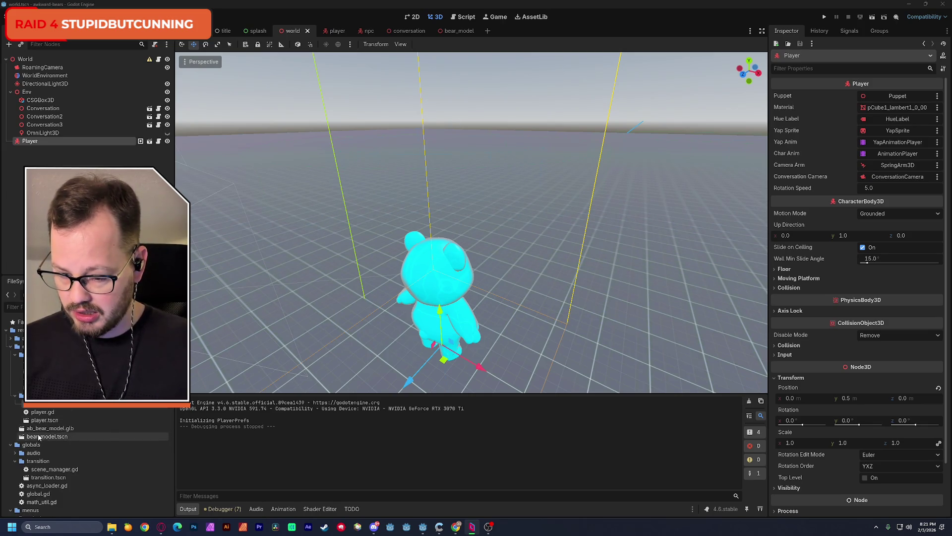
double_click(75, 403)
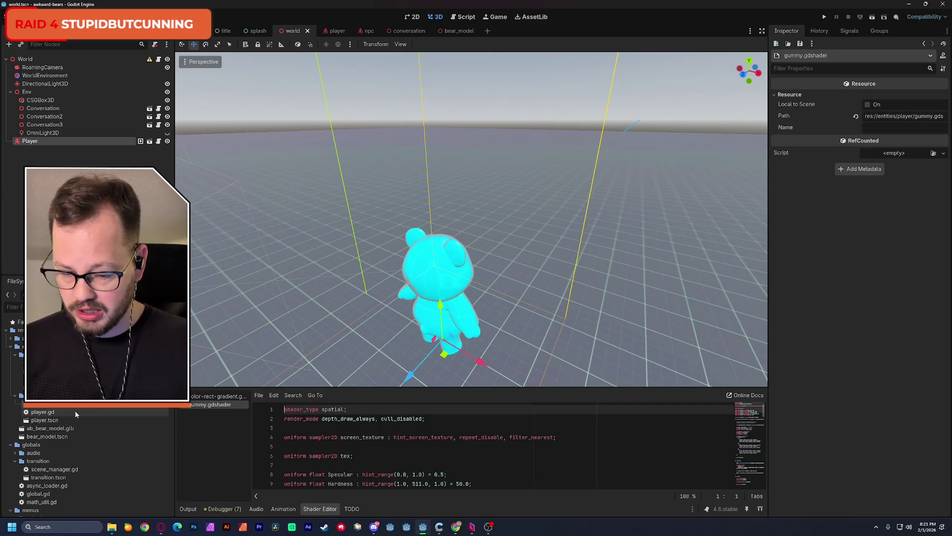
key("Return")
key("Up")
type("//")
type("https://godotshaders.com/shader/goo/")
left_click(377, 452)
key("ctrl+s")
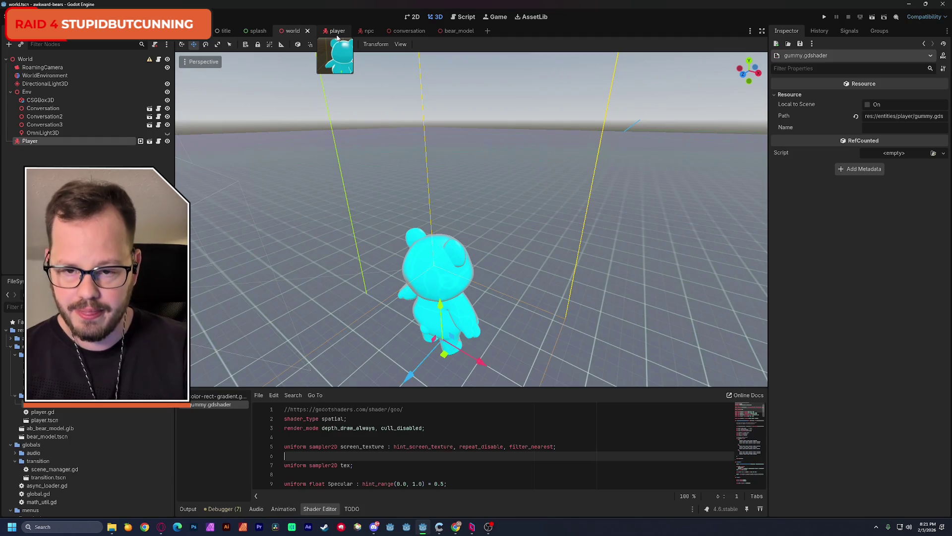
left_click(336, 33)
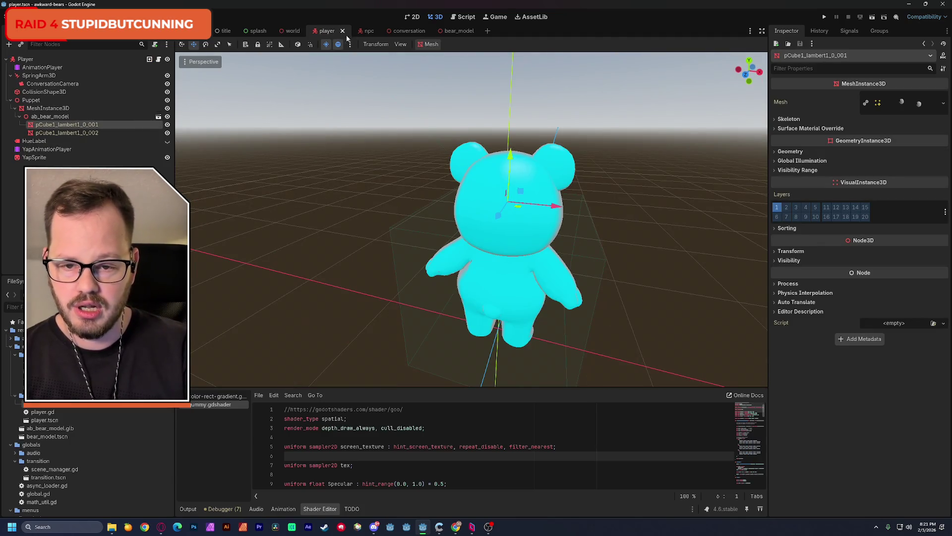
left_click(369, 33)
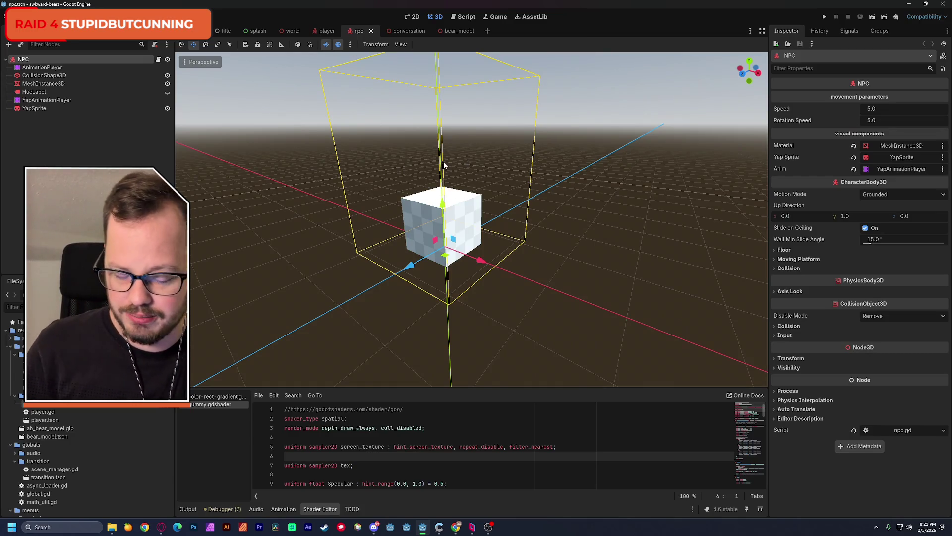
left_click(326, 31)
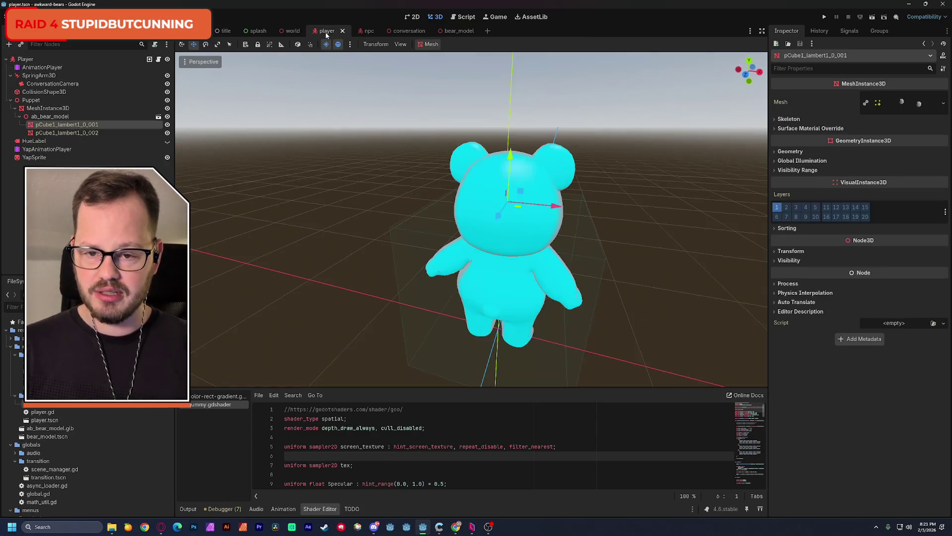
left_click(293, 31)
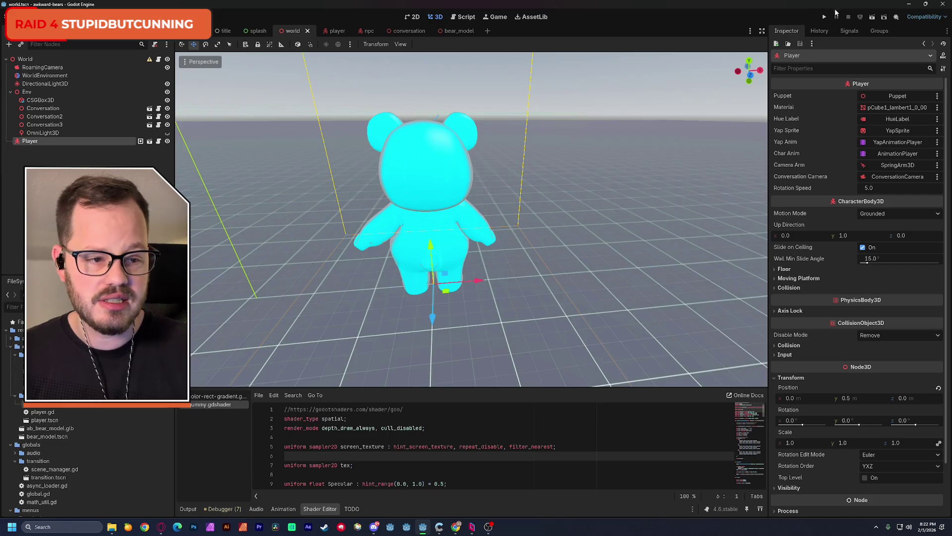
left_click(872, 19)
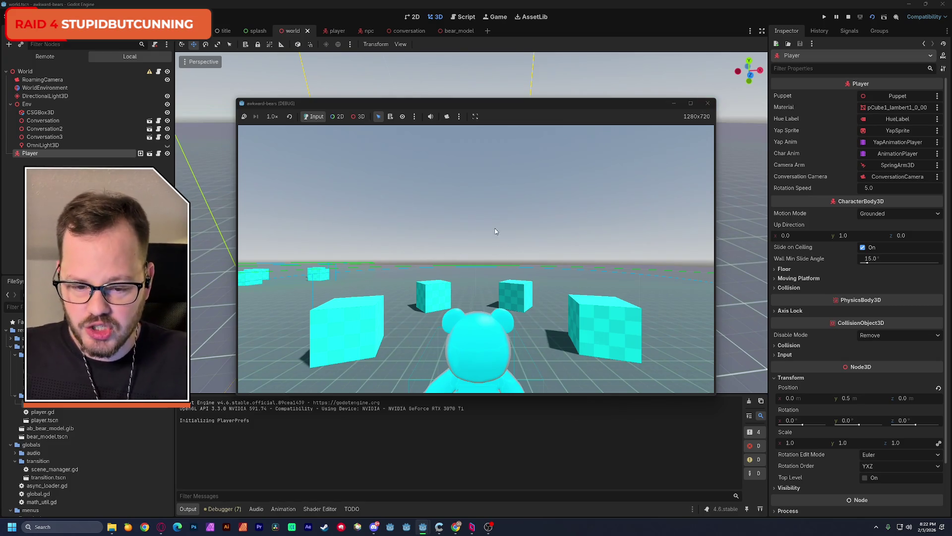
- Close the game window to stop debugging and scroll through the output log
left_click(711, 108)
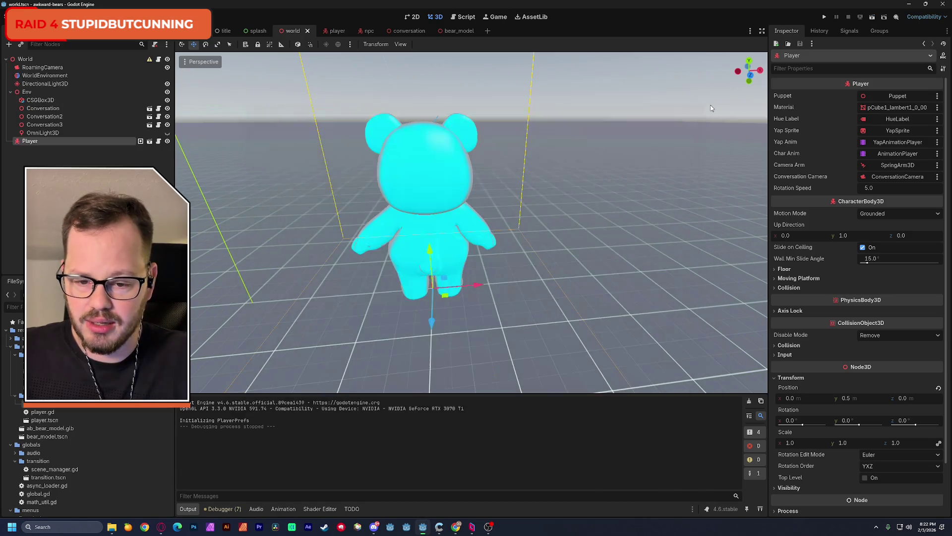
scroll(557, 202, "down", 5)
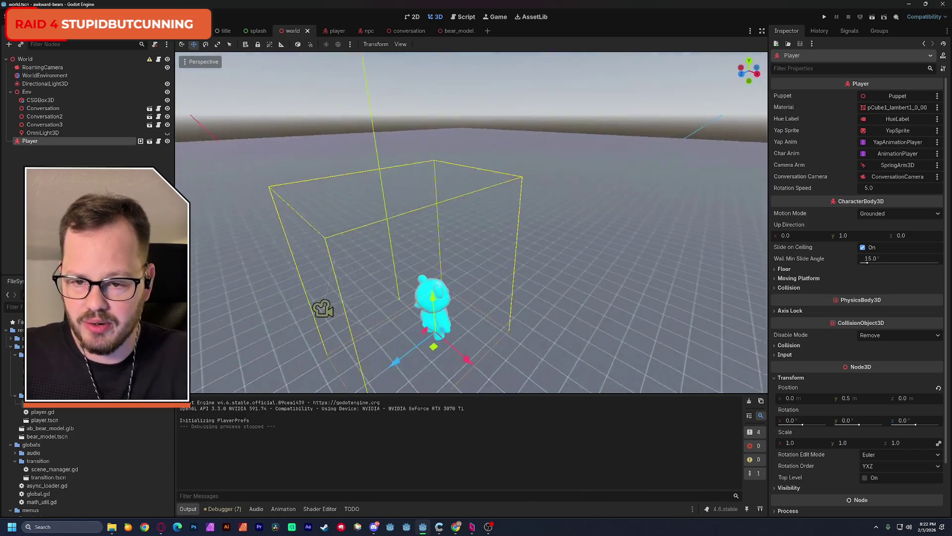
scroll(472, 223, "down", 2)
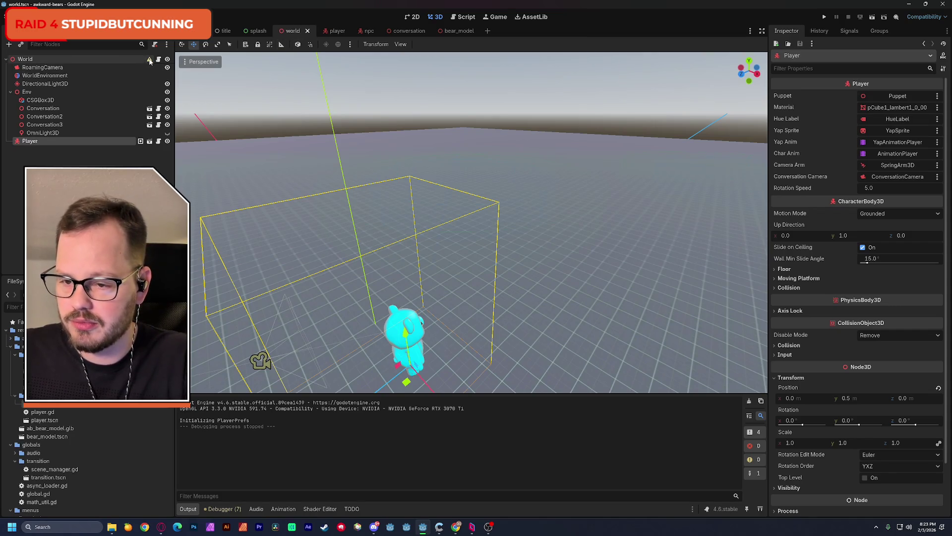
- Revert the World node's Position to 0, 0, 0, save, then select the Conversation node
mouse_move(149, 62)
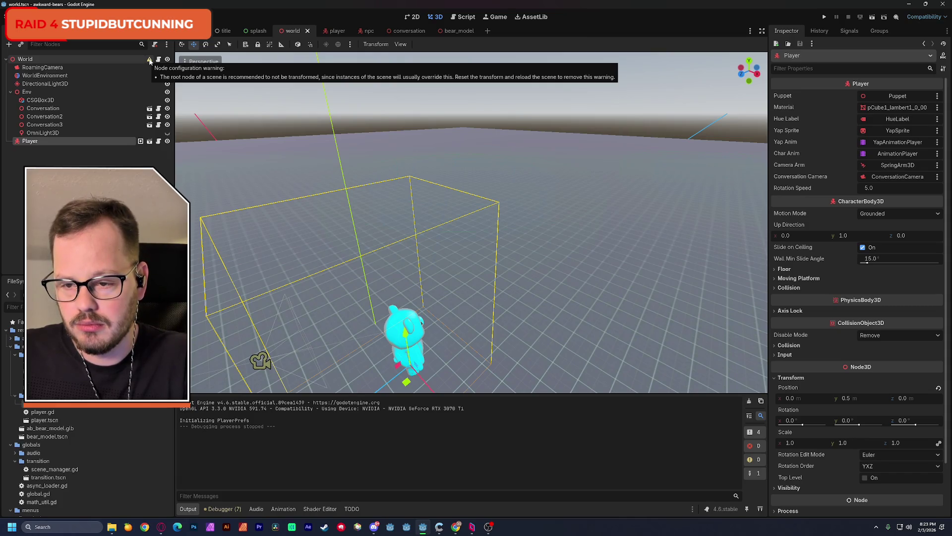
left_click(139, 59)
left_click(791, 131)
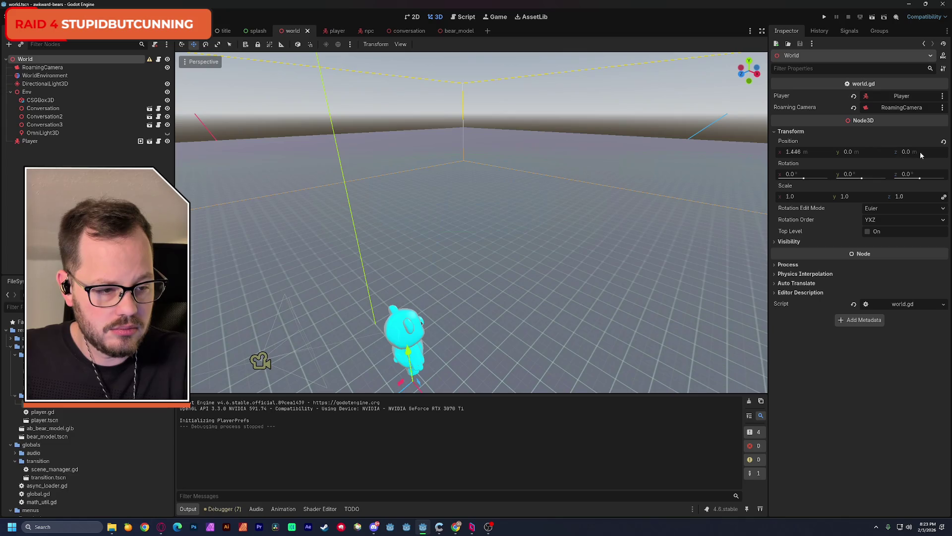
left_click(944, 141)
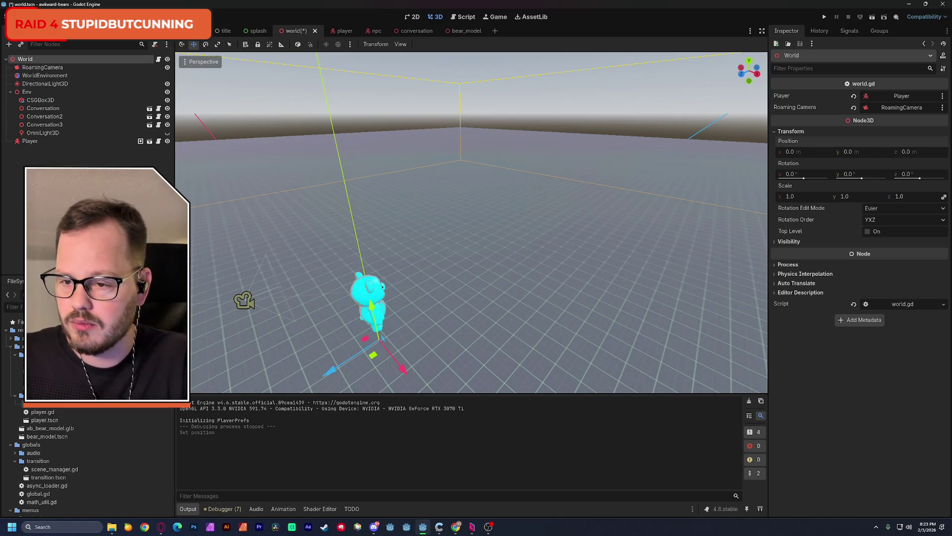
key("ctrl+s")
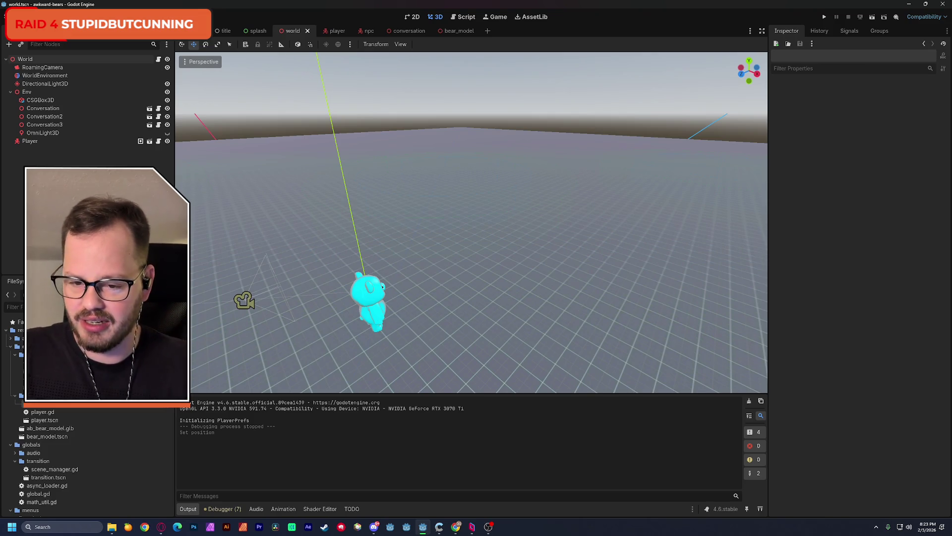
mouse_move(238, 209)
left_mouse_down()
mouse_move(164, 213)
mouse_move(218, 233)
mouse_move(129, 235)
mouse_move(248, 224)
left_mouse_up()
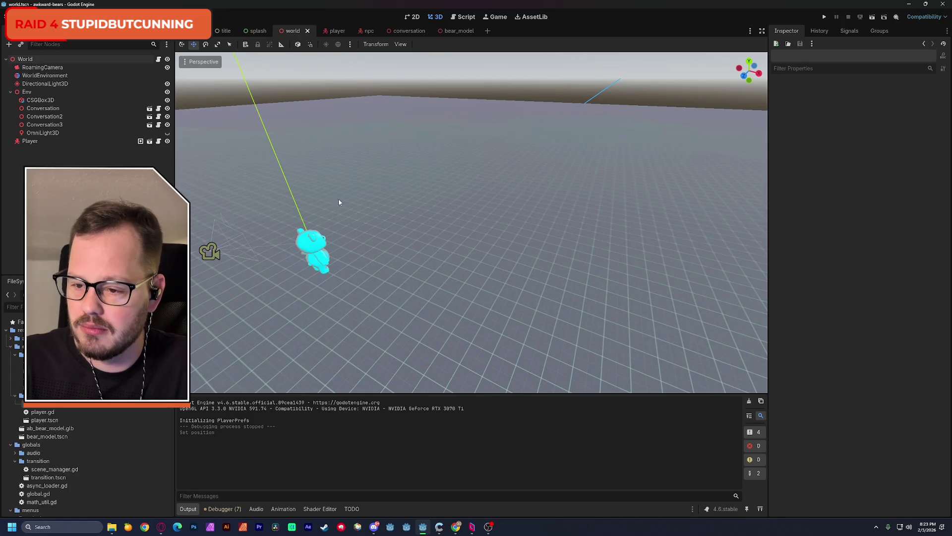
left_click(74, 108)
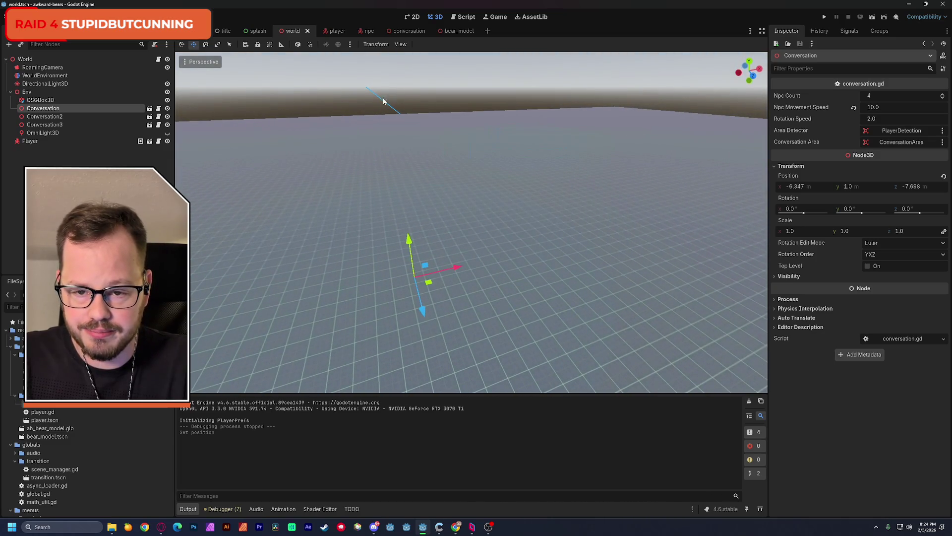
- Check the preview lighting and toggle the CollisionShape3D gizmo visibility in the viewport
left_click(350, 44)
left_click(351, 44)
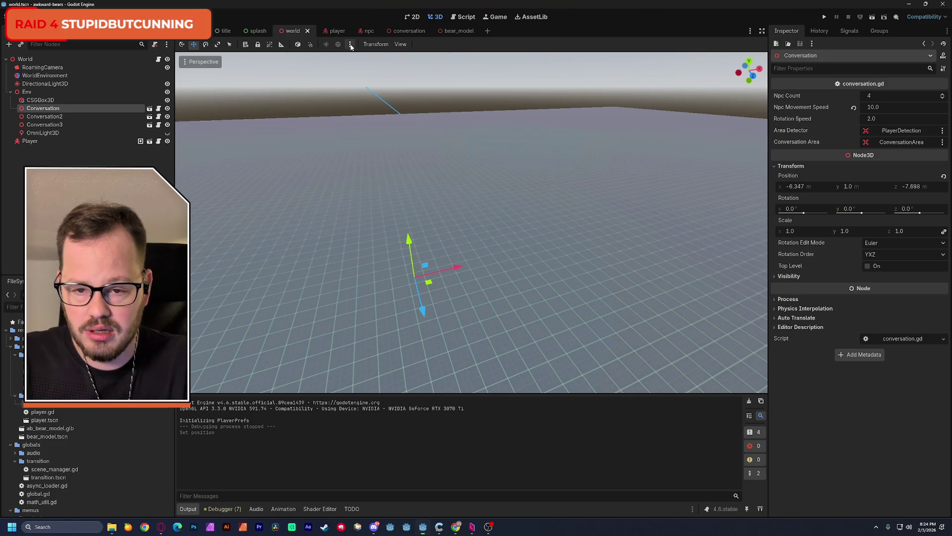
left_click(398, 44)
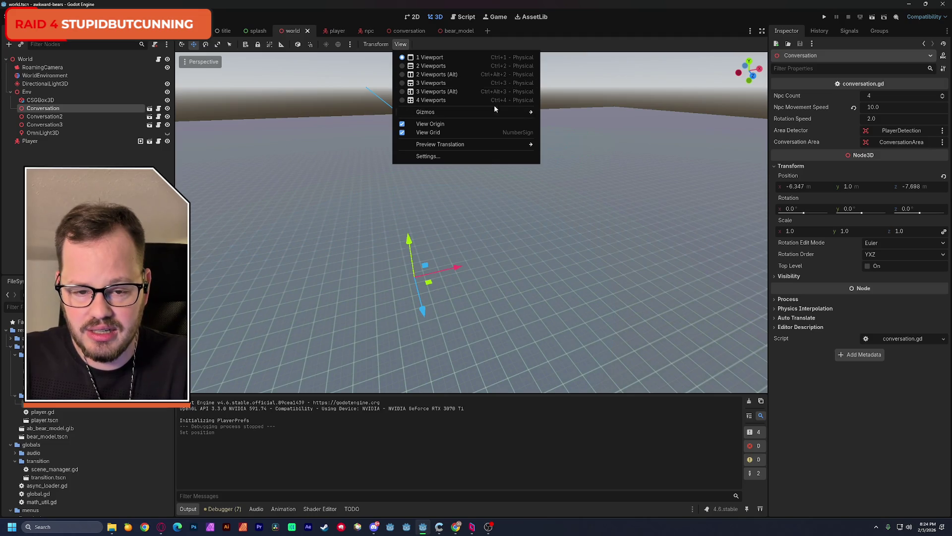
mouse_move(500, 111)
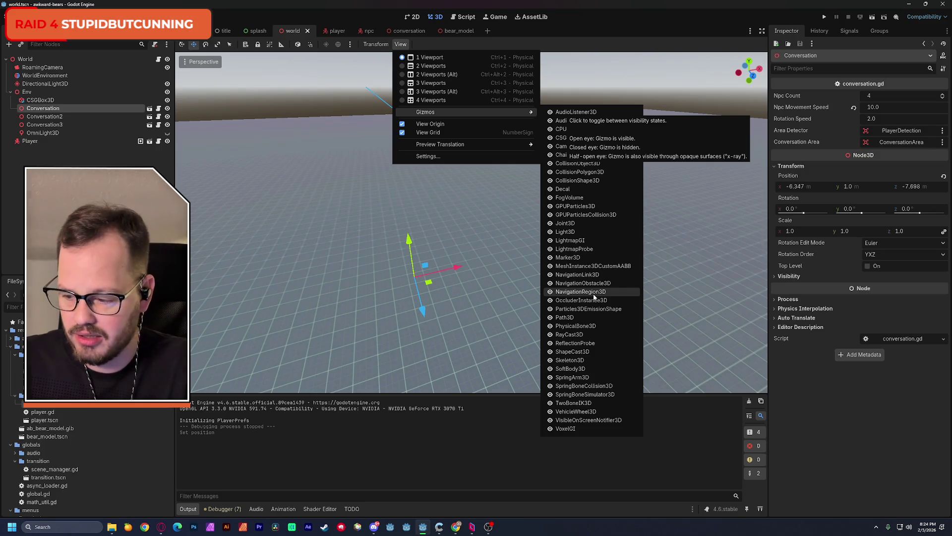
left_click(592, 183)
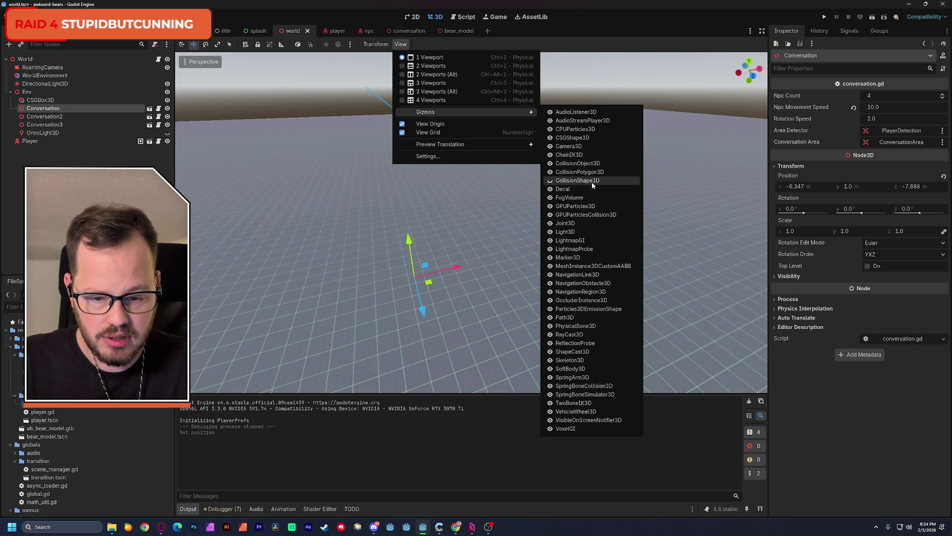
left_click(550, 181)
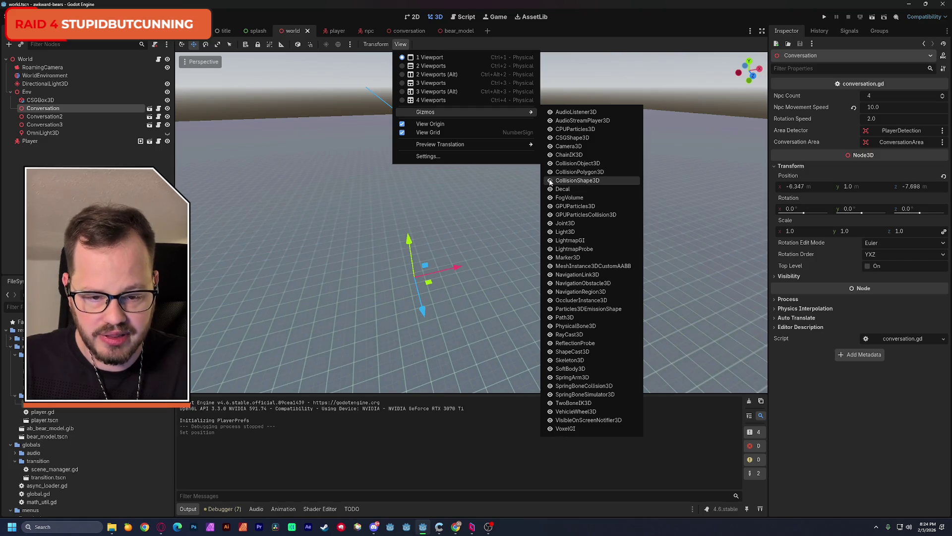
left_click(507, 192)
- Move the Conversation node along Z to -1.72, then open the conversation scene
left_click_drag(509, 211, 381, 136)
left_click(319, 109)
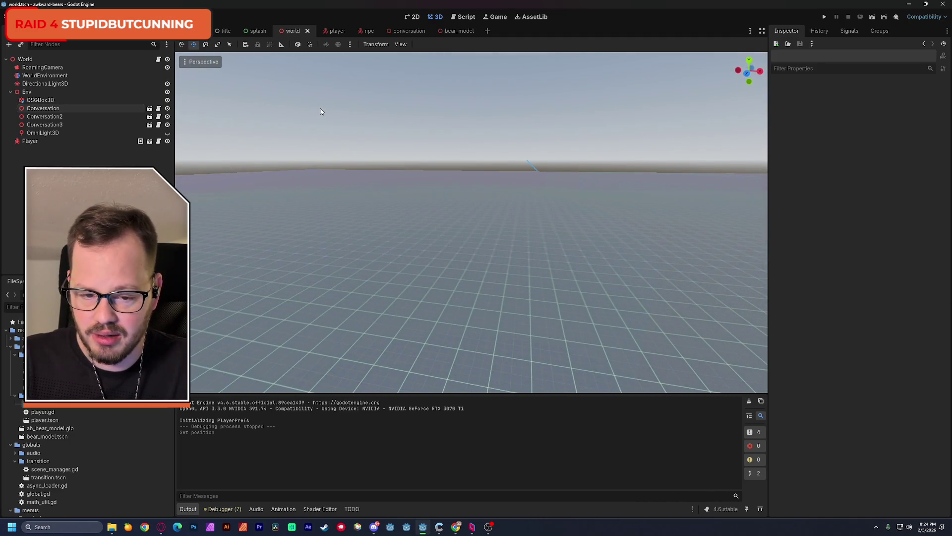
left_click_drag(319, 109, 337, 202)
left_click(76, 109)
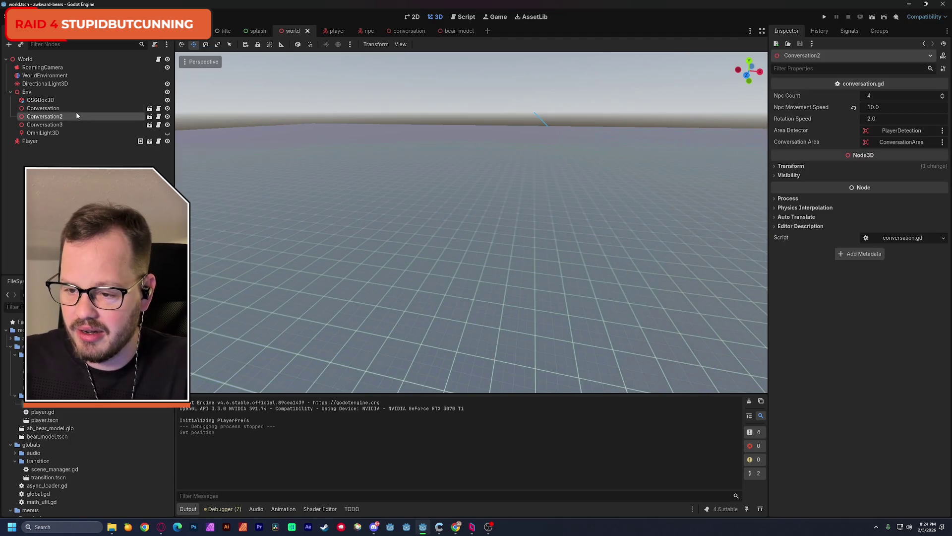
key("f")
left_click_drag(587, 263, 587, 263)
key("g")
key("z")
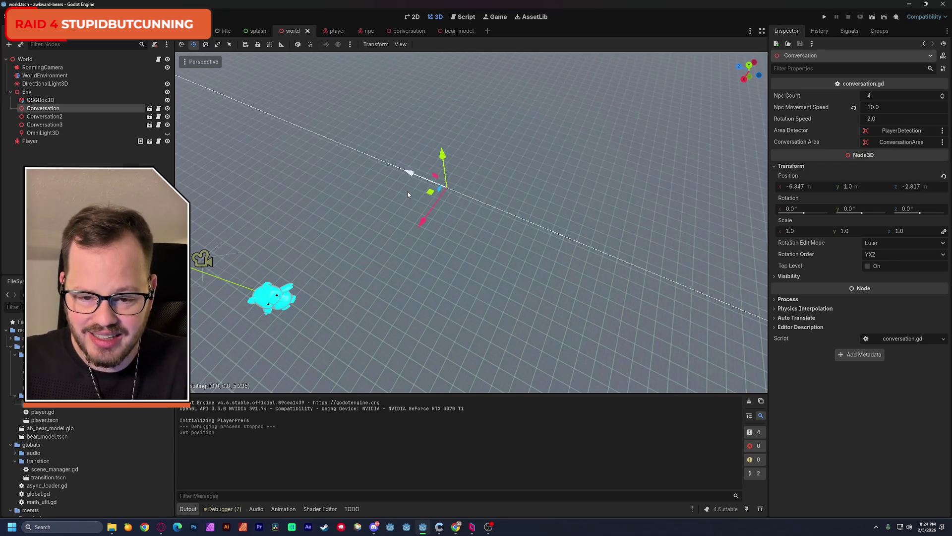
left_click(392, 187)
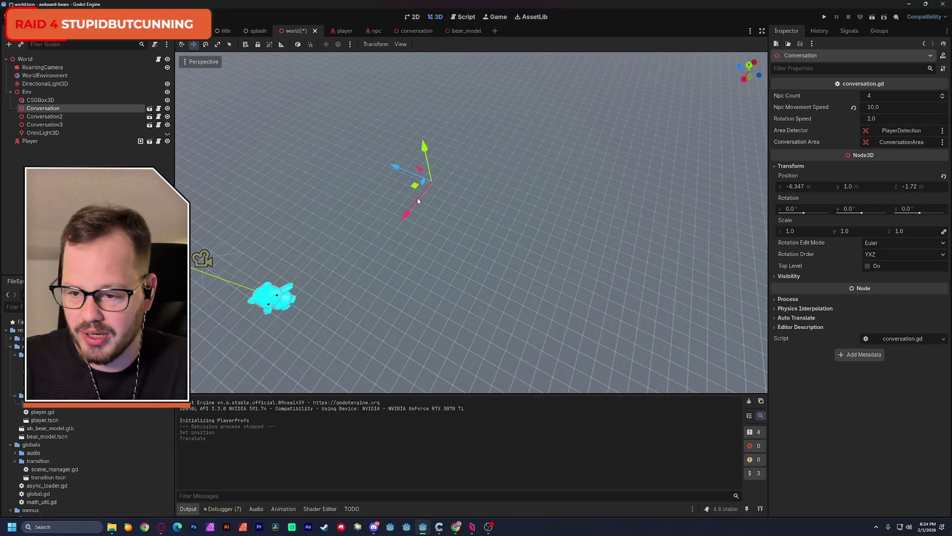
left_click(150, 109)
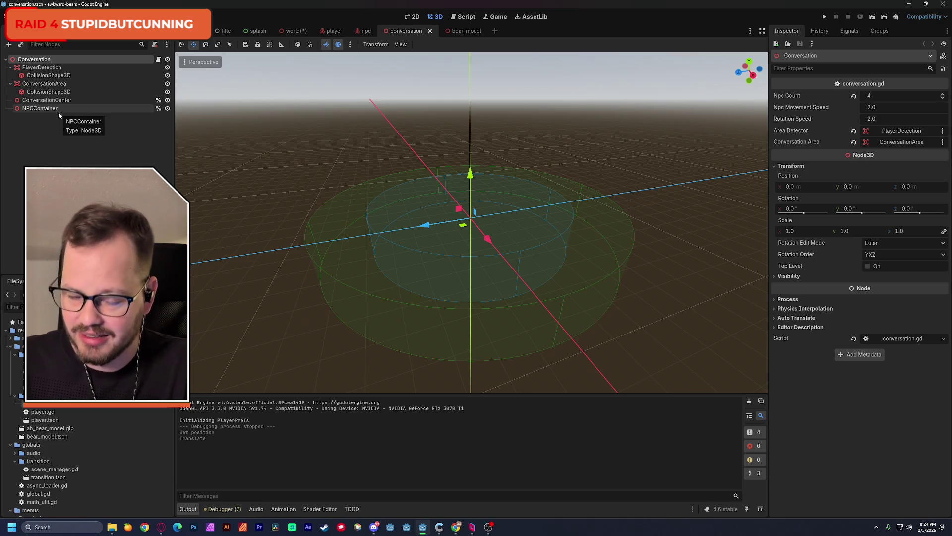
- Make the ConversationArea collision shape's blue debug colour fully opaque (alpha 255)
left_click(40, 88)
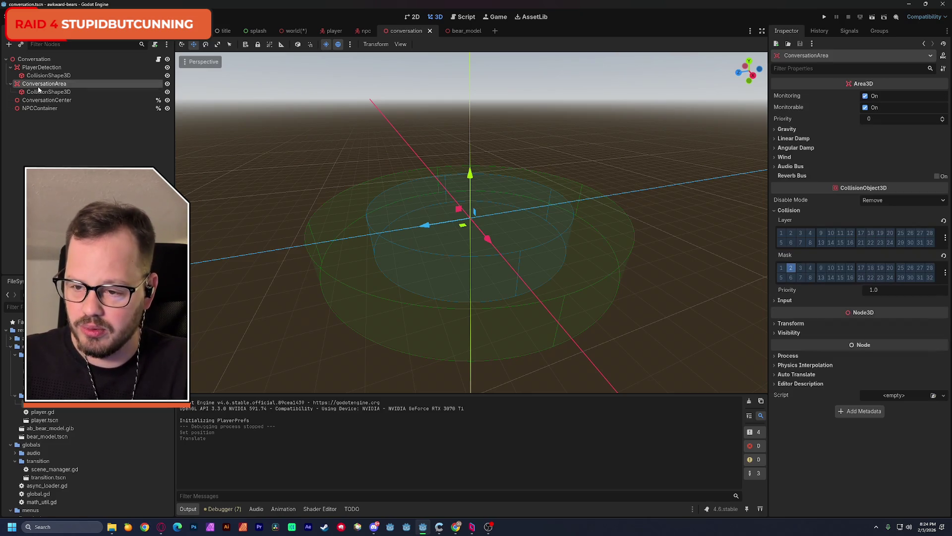
left_click(45, 92)
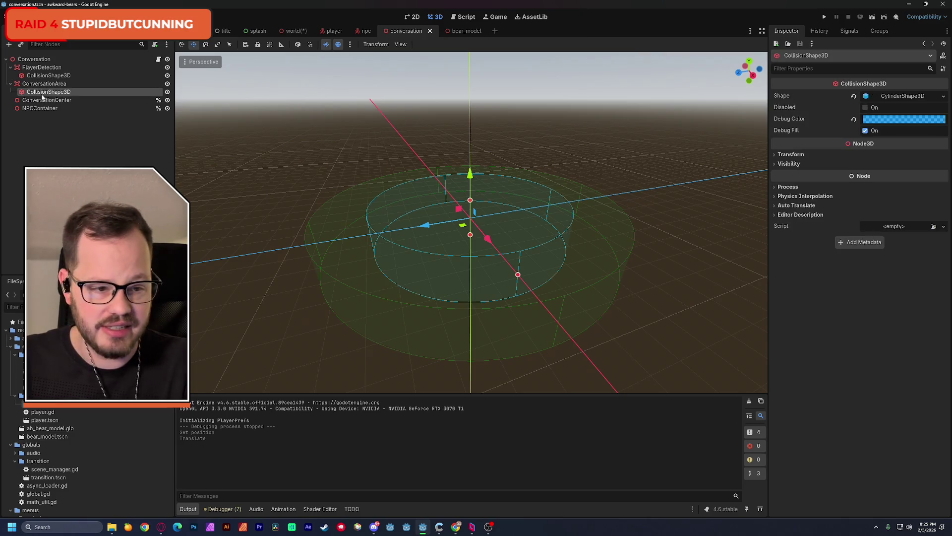
left_click(903, 119)
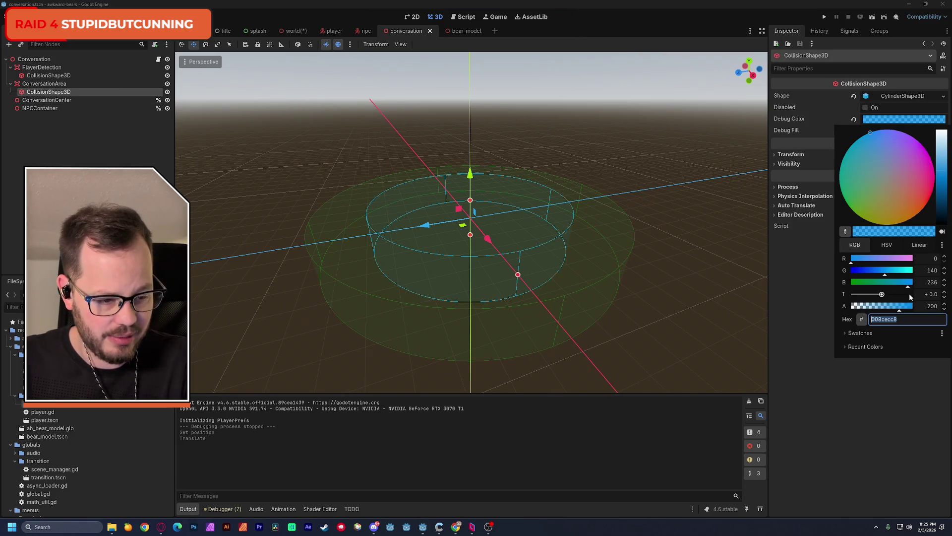
left_click_drag(908, 309, 926, 311)
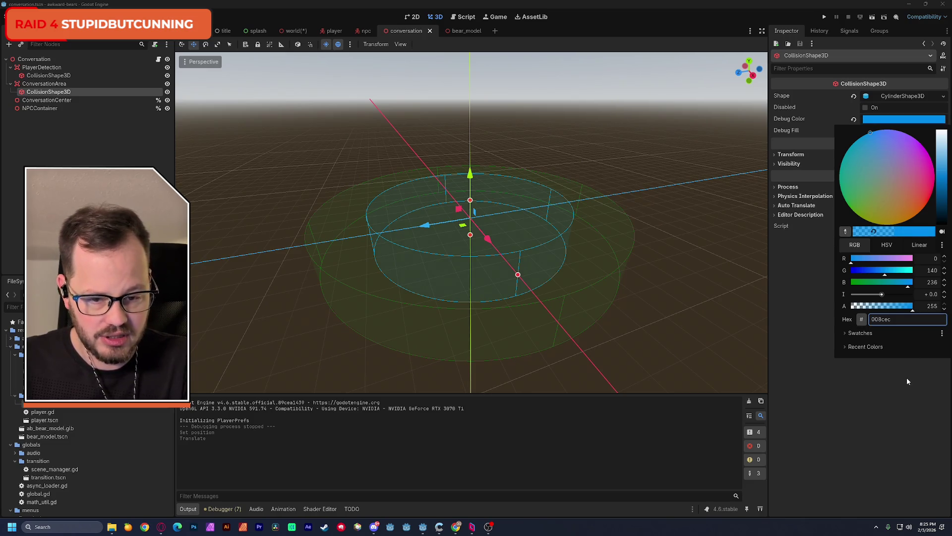
left_click(621, 212)
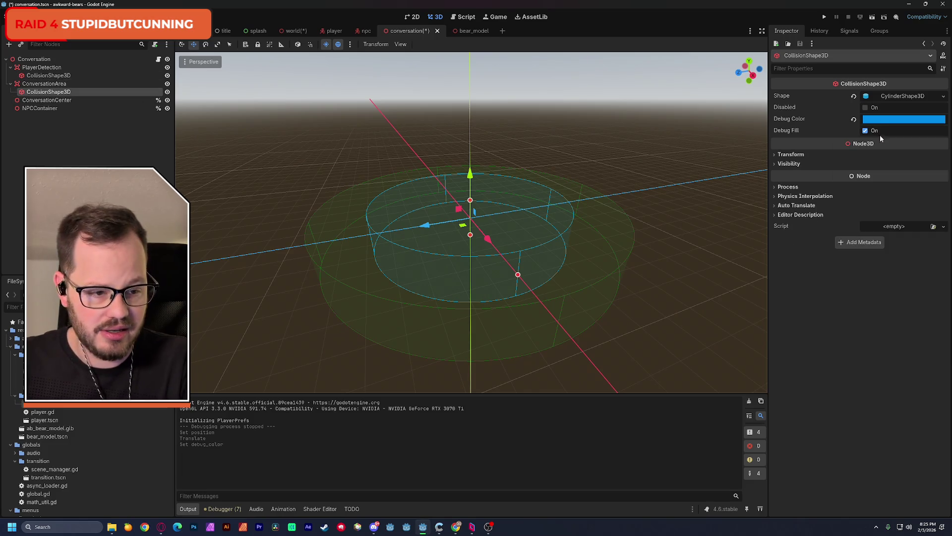
- Make the PlayerDetection collision shape's green debug colour fully opaque (alpha 255)
left_click(139, 76)
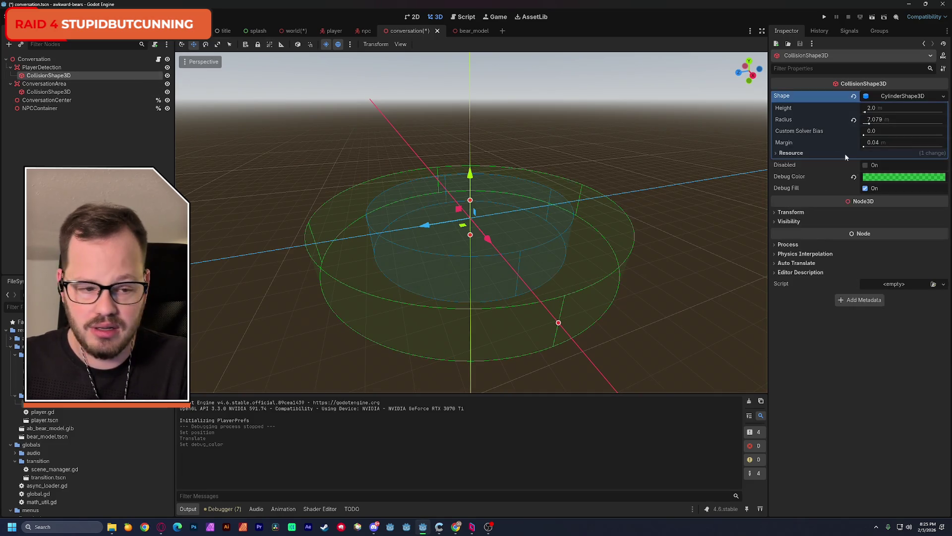
left_click(884, 182)
left_click(911, 364)
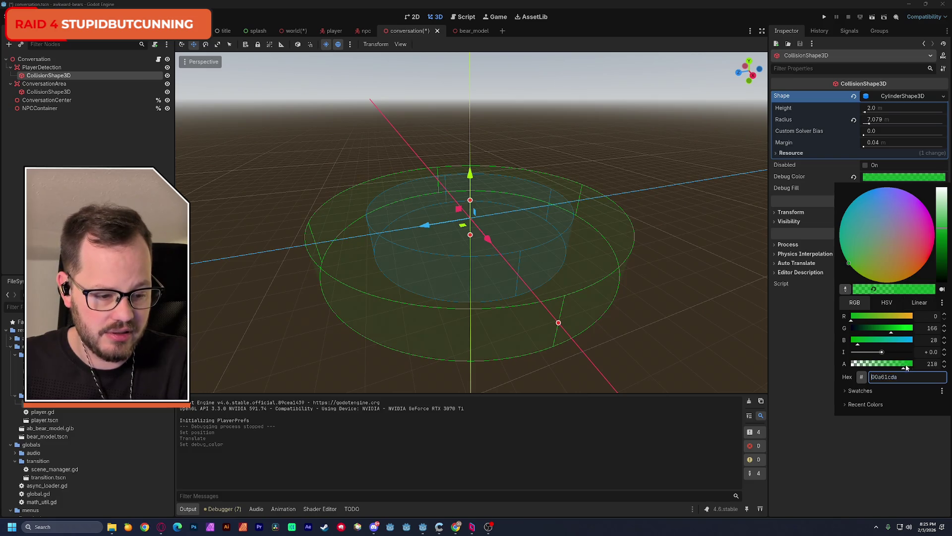
left_click(246, 150)
- Save the conversation scene, then switch to the world scene and save it
key("ctrl+s")
left_click(293, 32)
key("ctrl+s")
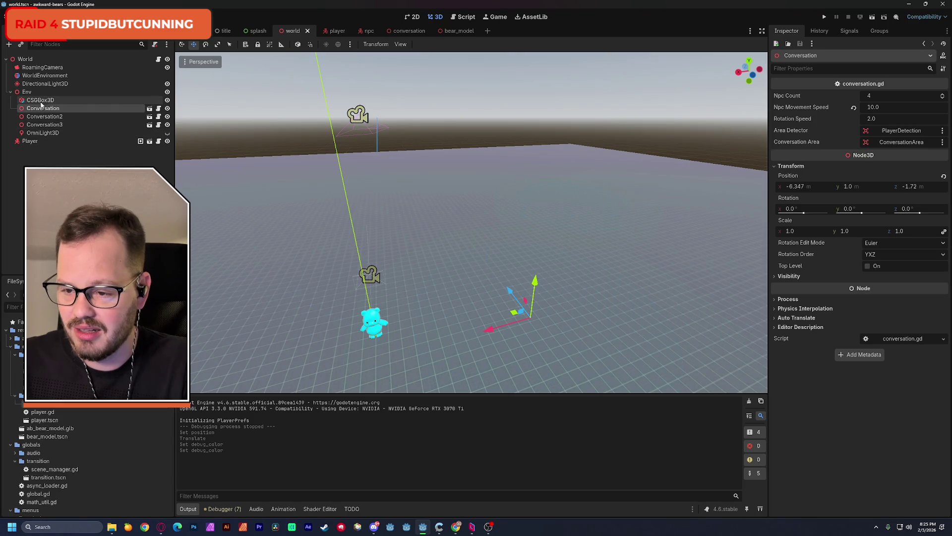
- Hide the CSGBox3D floor and reopen conversation.tscn to add a child to Conversation
left_click(167, 100)
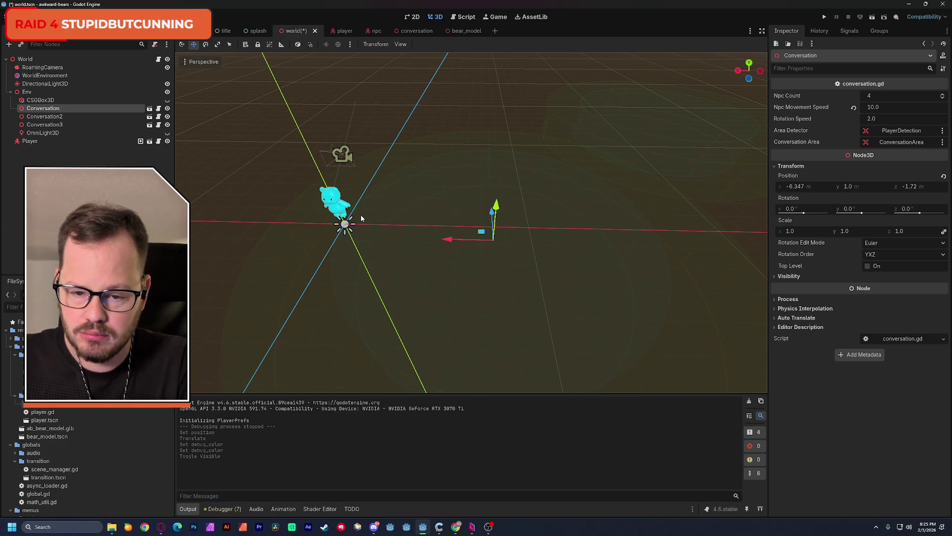
left_click(149, 109)
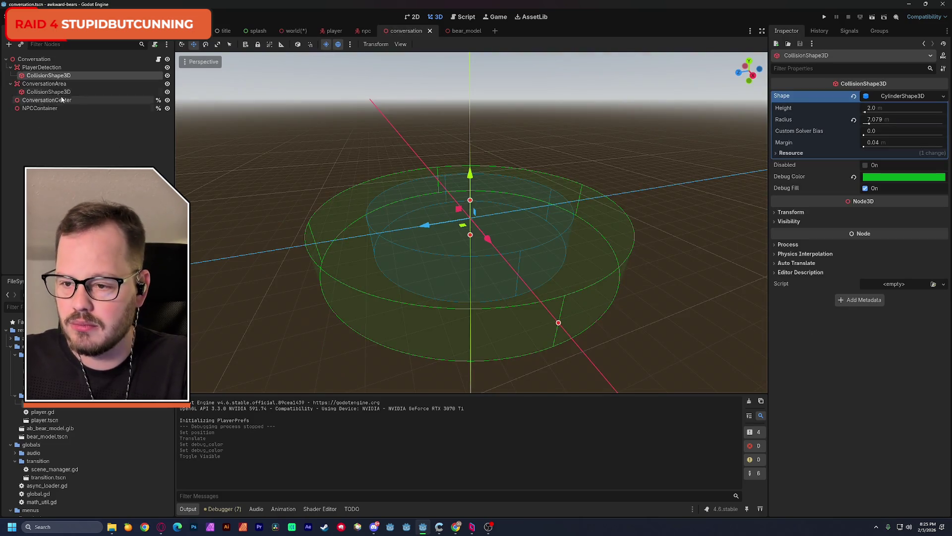
left_click(47, 60)
key("ctrl+a")
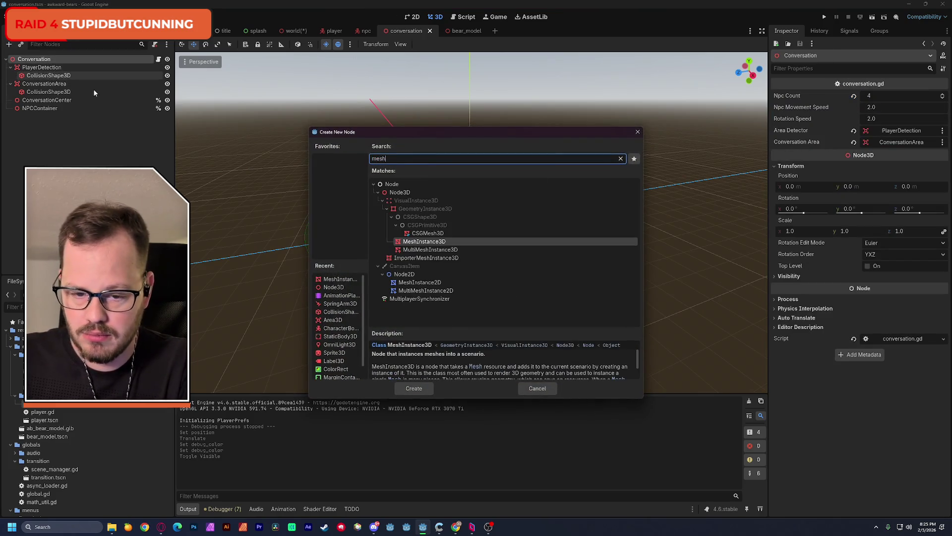
- Add a MeshInstance3D child with a new CylinderMesh
key("Return")
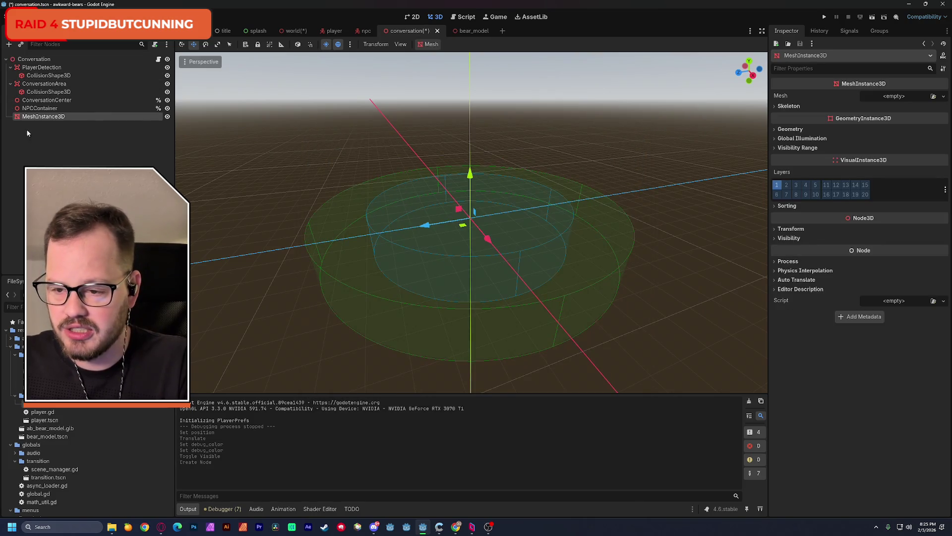
left_click(905, 96)
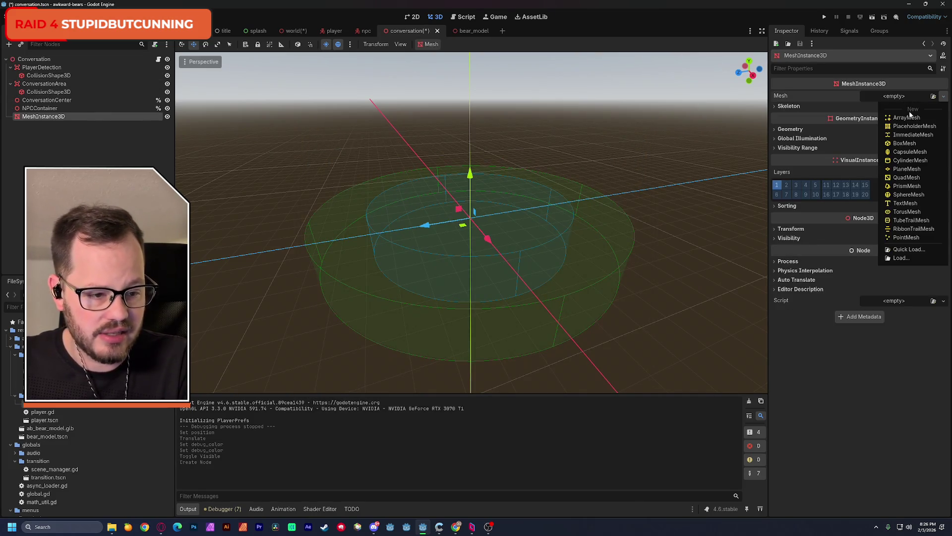
left_click(927, 162)
scroll(490, 241, "up", 4)
mouse_move(472, 248)
left_mouse_down()
mouse_move(546, 250)
mouse_move(546, 223)
left_mouse_up()
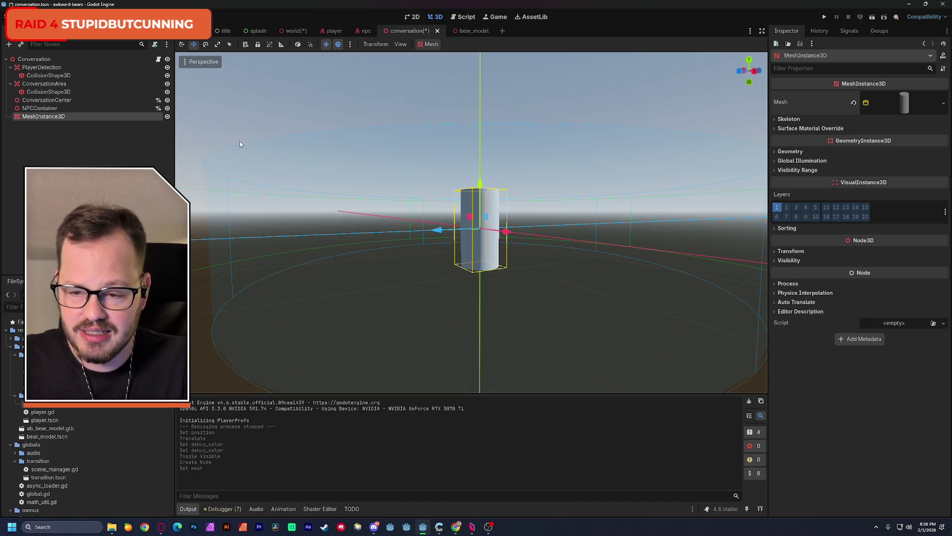
- Set the cylinder's Top Radius and Bottom Radius both to 5.0
left_click(917, 101)
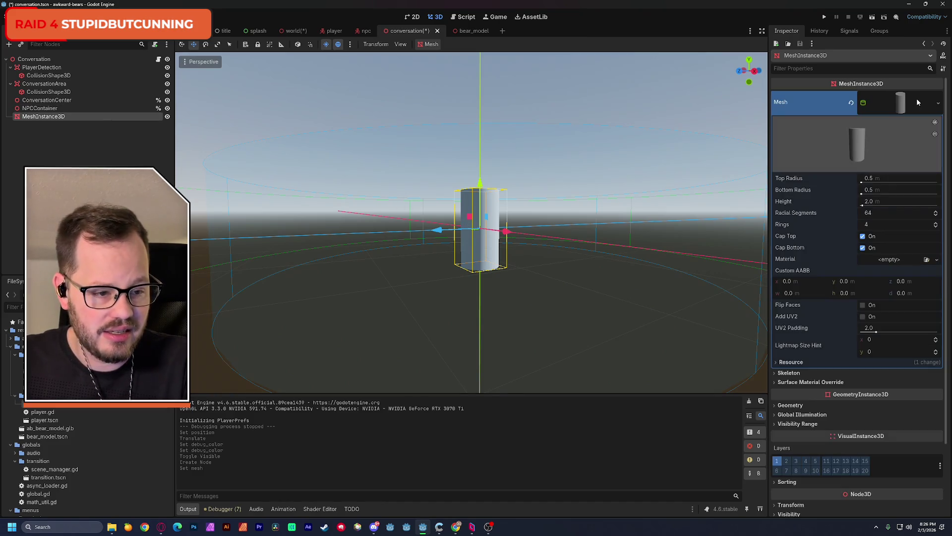
left_click_drag(867, 179, 932, 179)
key("ctrl+z")
mouse_move(868, 178)
left_mouse_down()
mouse_move(903, 179)
mouse_move(868, 178)
left_mouse_up()
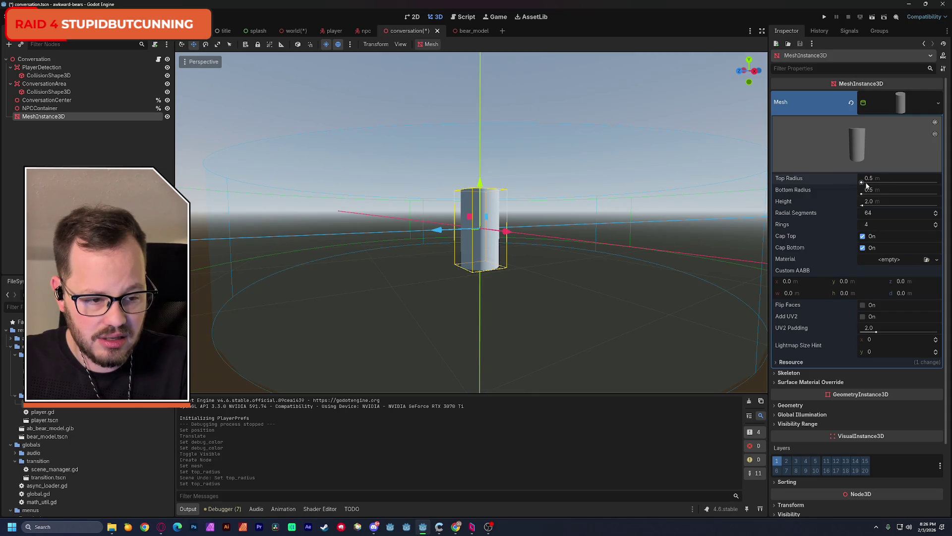
left_click(865, 183)
left_click_drag(868, 179, 918, 178)
left_click_drag(749, 69, 750, 94)
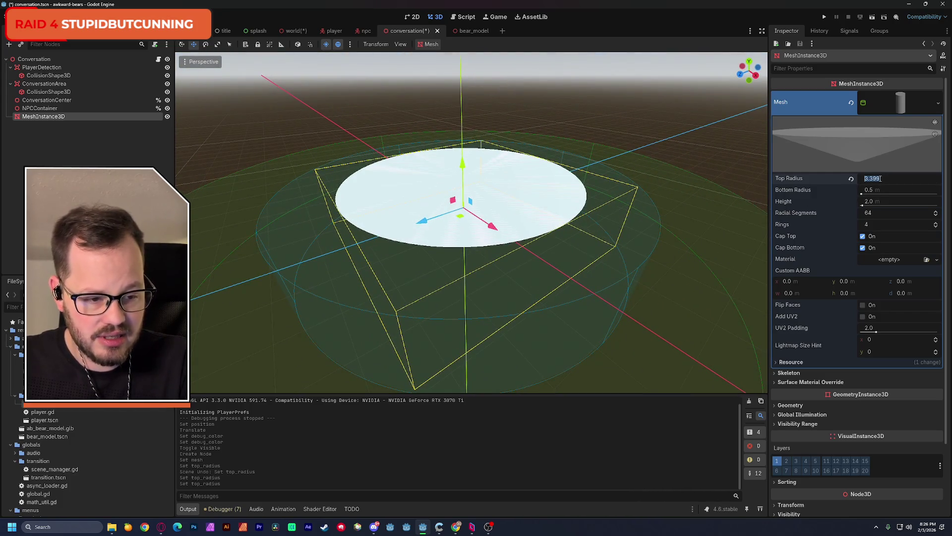
type("5")
key("Return")
left_click(878, 190)
type("5")
key("Return")
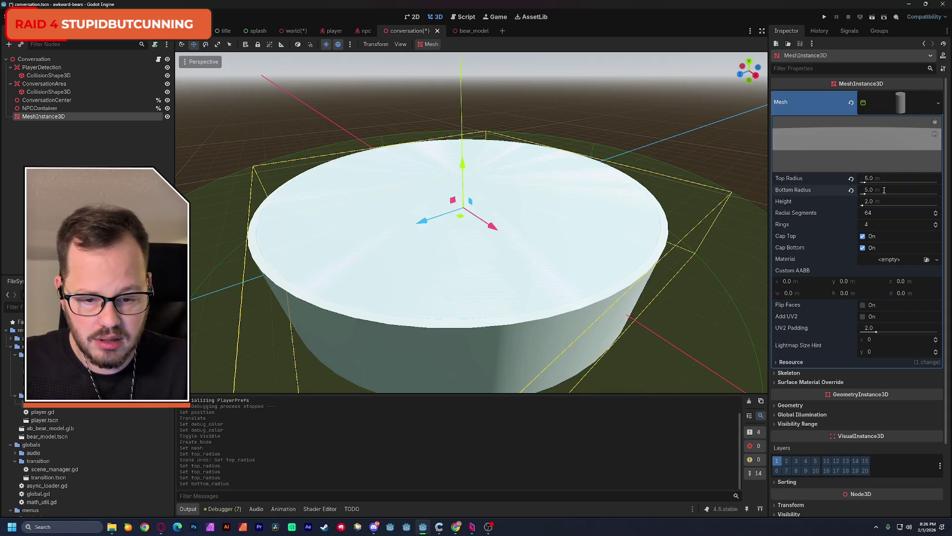
mouse_move(596, 248)
left_mouse_down()
mouse_move(592, 211)
mouse_move(595, 245)
mouse_move(712, 257)
left_mouse_up()
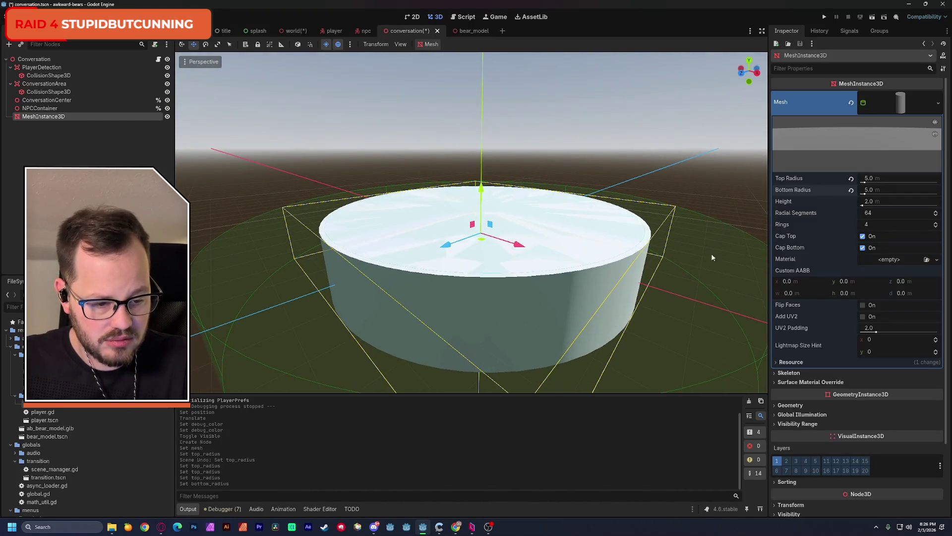
- Give the cylinder a new StandardMaterial3D as its Geometry material override
left_click(794, 406)
left_click(892, 416)
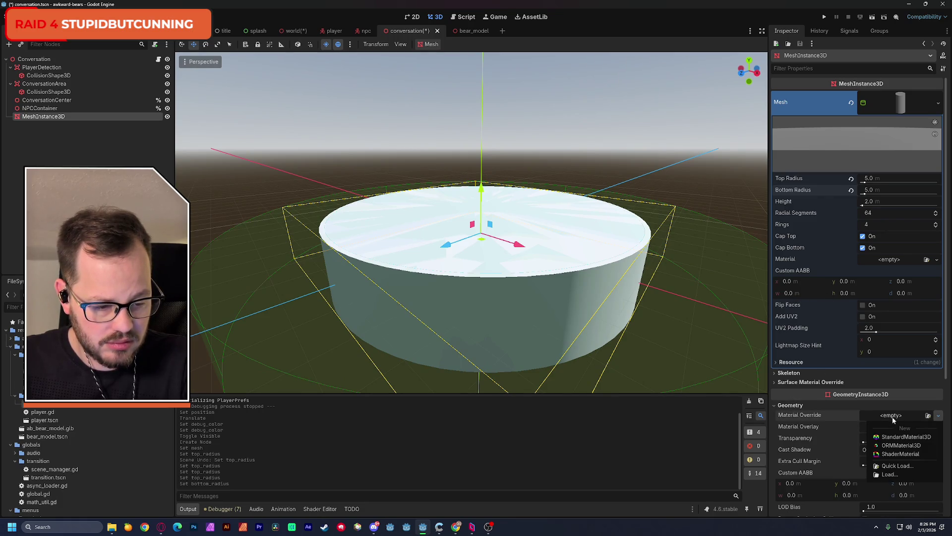
left_click(899, 436)
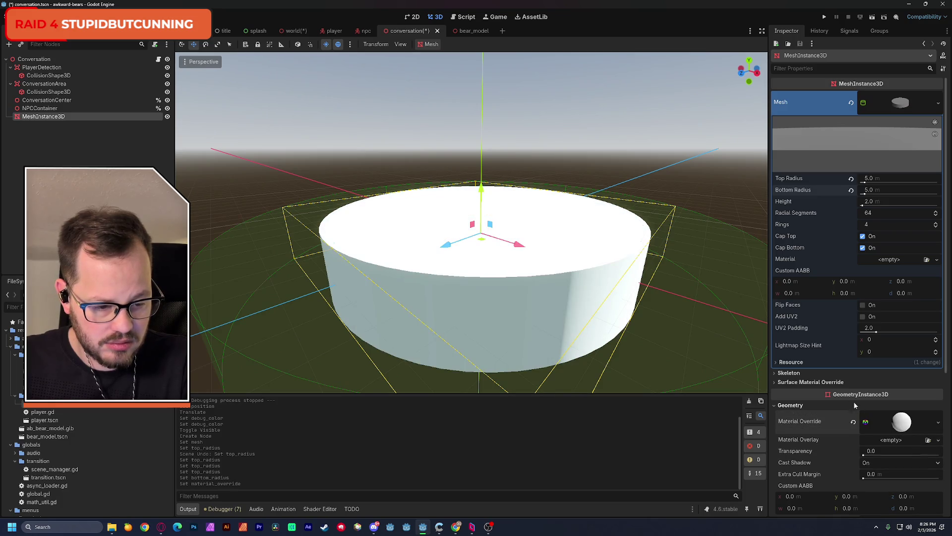
scroll(905, 316, "down", 5)
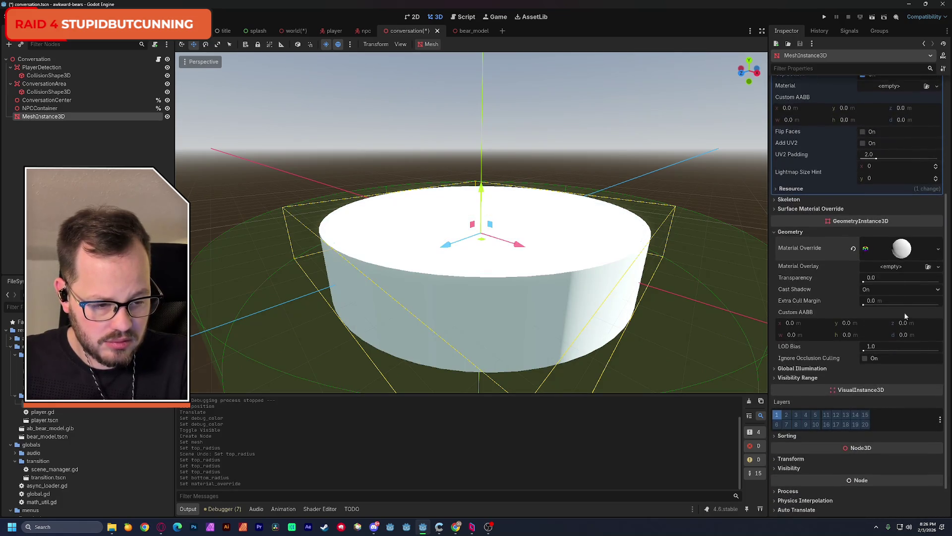
left_click(903, 253)
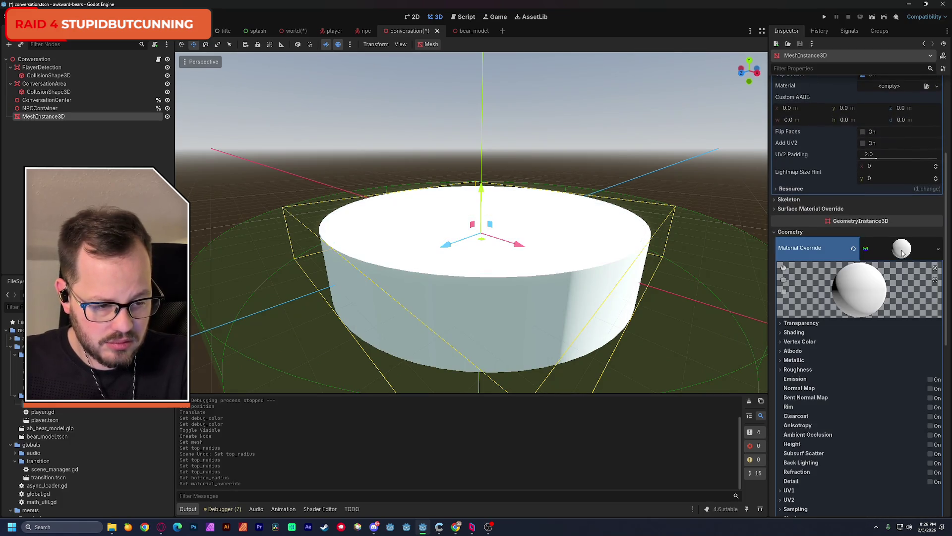
- Set the material's transparency to Alpha and lower the white albedo alpha to 104
left_click(801, 323)
left_click(881, 337)
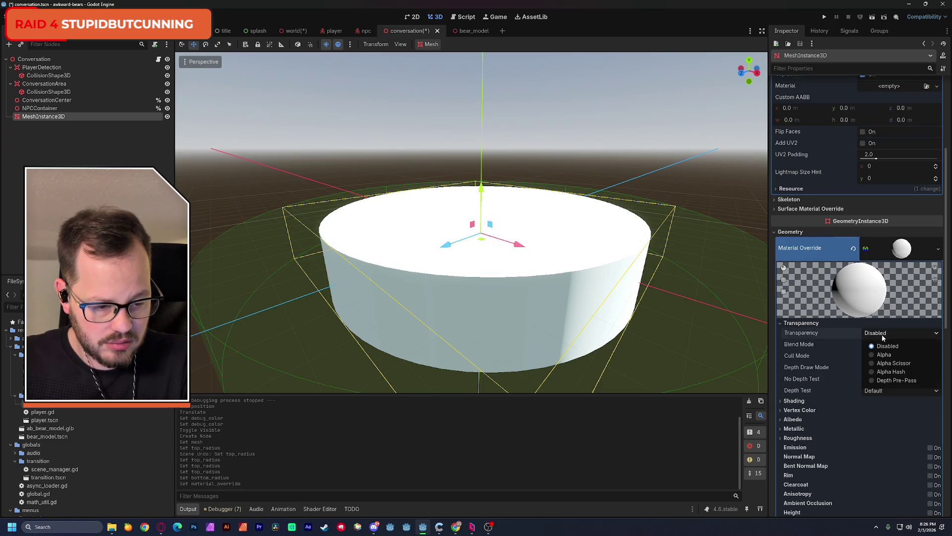
left_click(888, 354)
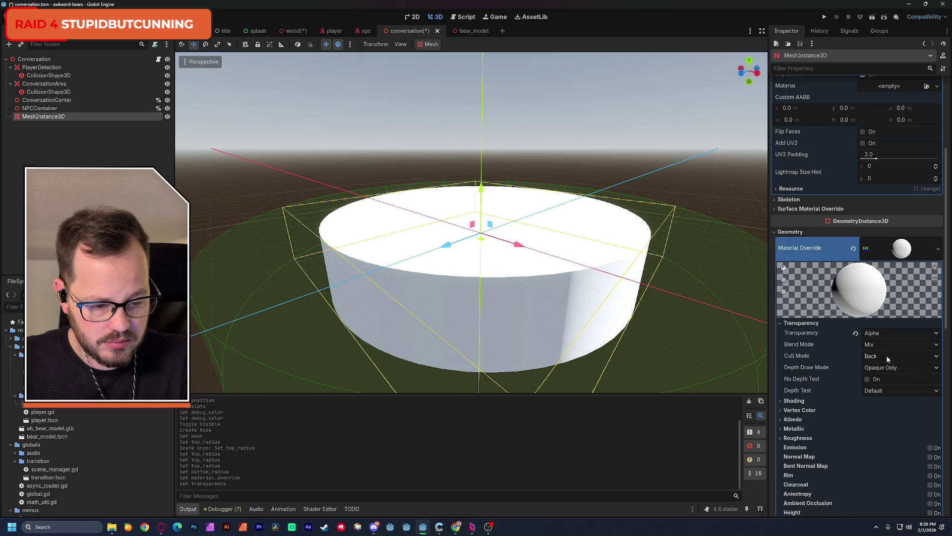
left_click(806, 420)
scroll(853, 380, "down", 2)
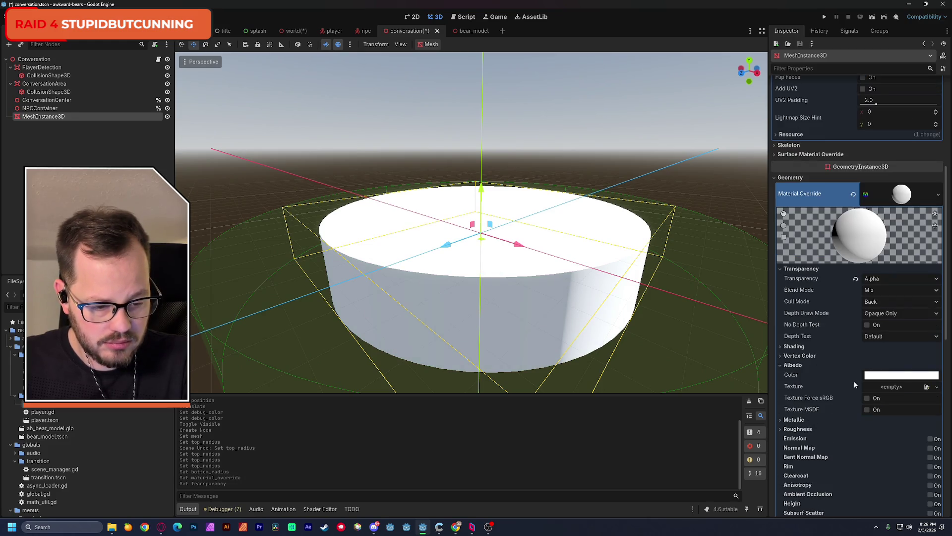
left_click(874, 376)
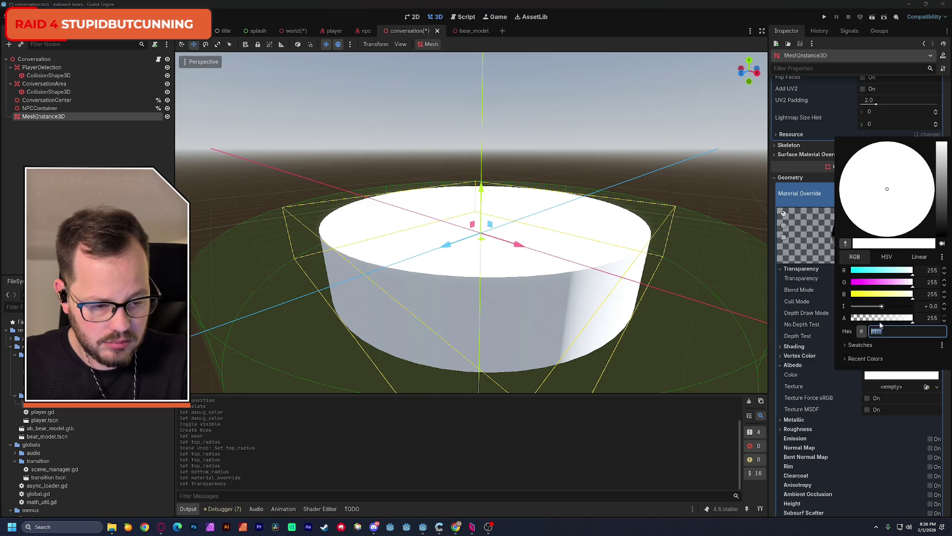
mouse_move(903, 320)
left_mouse_down()
mouse_move(863, 324)
mouse_move(878, 326)
left_mouse_up()
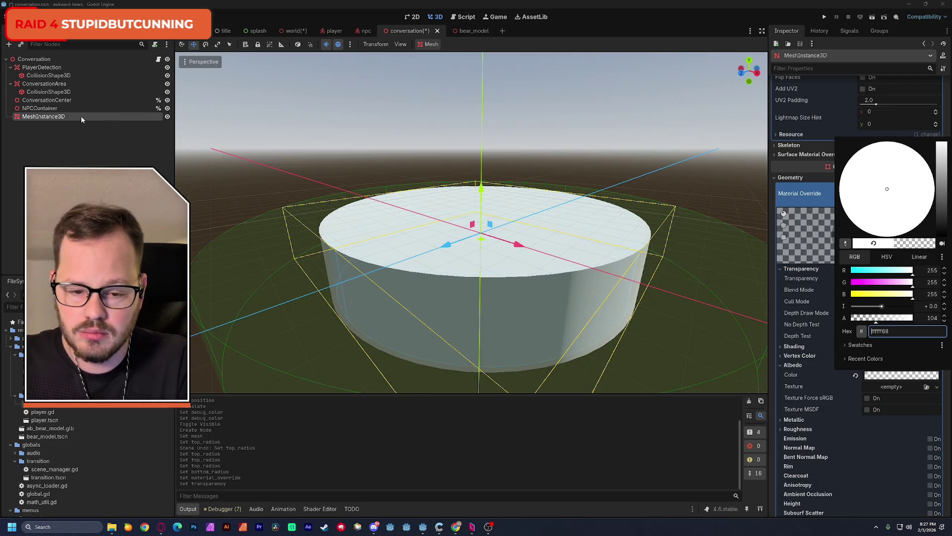
- Apply the semi-transparent albedo and rename the cylinder node to Gizmo
left_click(53, 117)
left_click(49, 108)
left_click(50, 116)
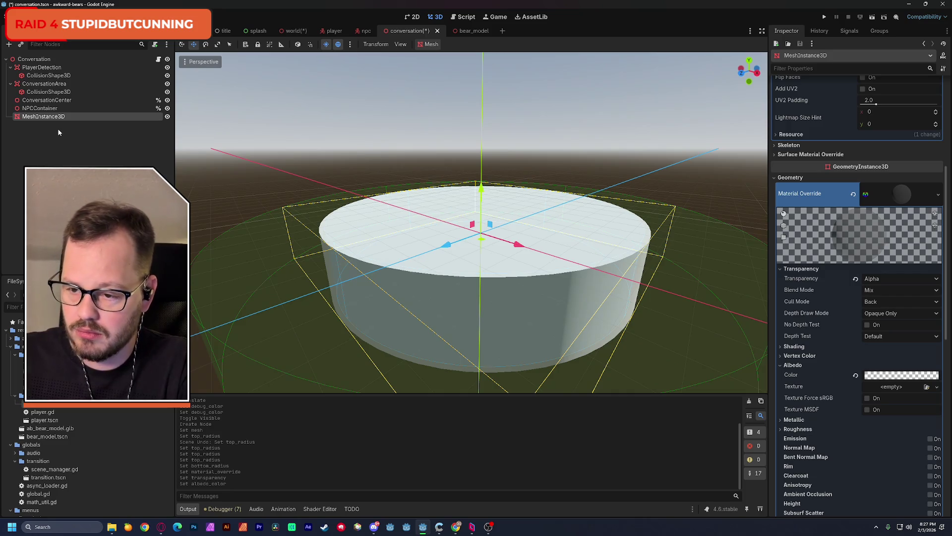
key("F2")
type("DG")
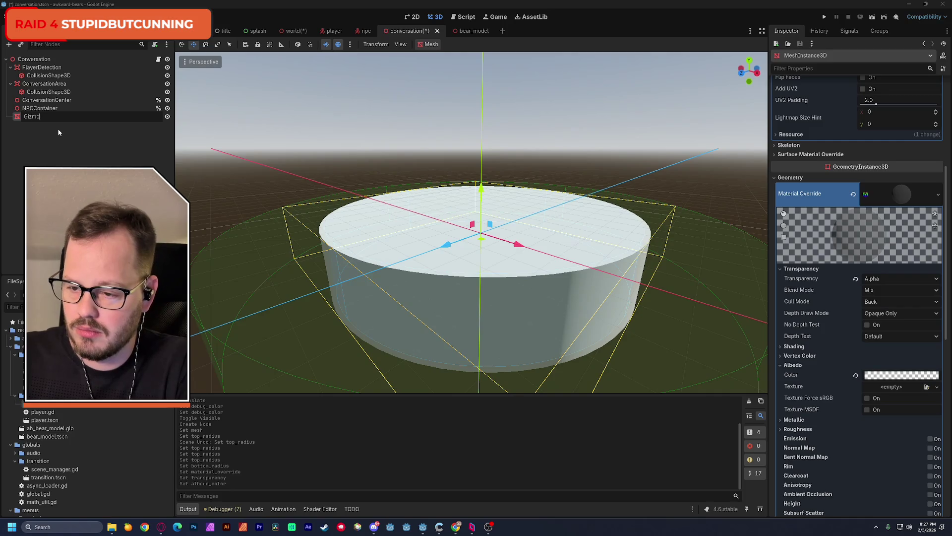
key("Return")
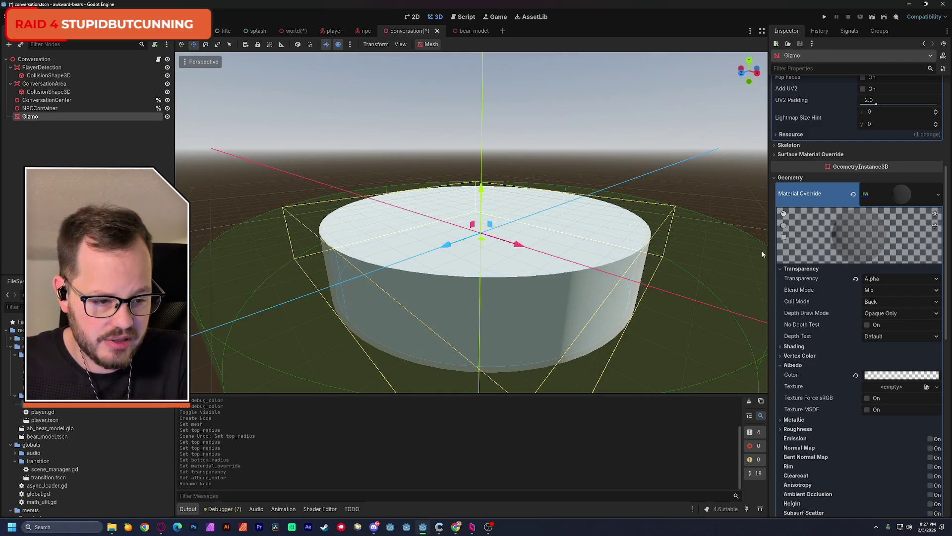
- Change the Gizmo's albedo to translucent cyan 00ffff50 and save the scene
left_click(878, 376)
left_click_drag(941, 163, 947, 186)
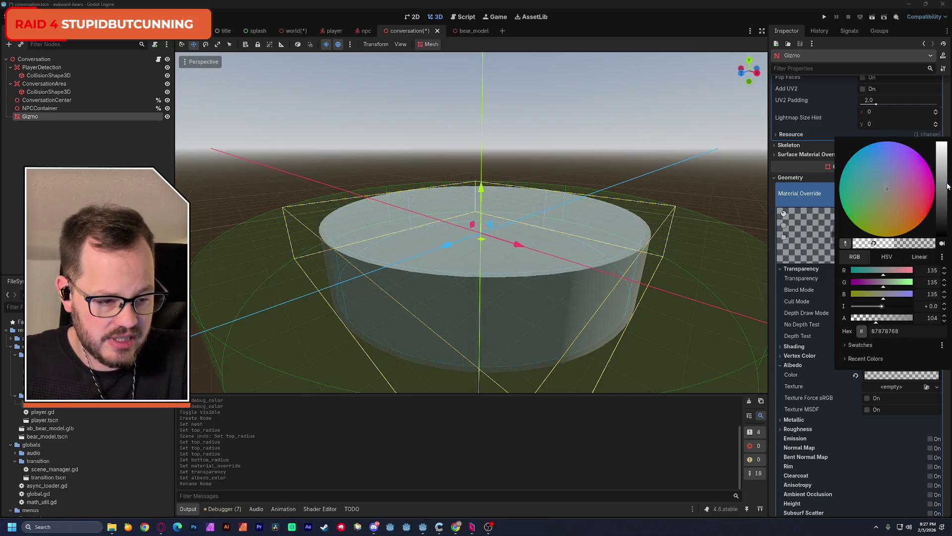
mouse_move(899, 274)
left_mouse_down()
mouse_move(920, 276)
mouse_move(832, 279)
mouse_move(918, 288)
mouse_move(844, 297)
left_mouse_up()
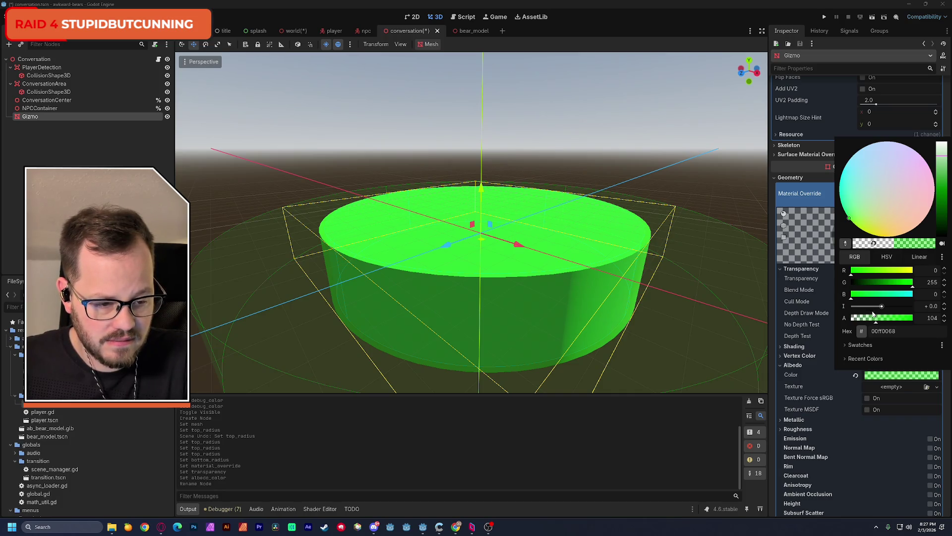
left_click_drag(875, 323, 869, 323)
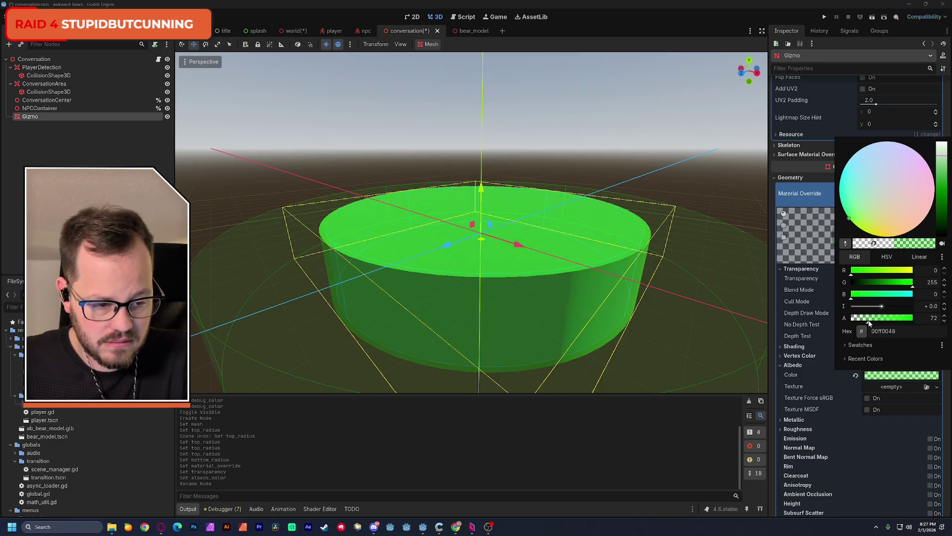
left_click(490, 217)
mouse_move(490, 224)
left_mouse_down()
mouse_move(511, 233)
mouse_move(501, 243)
mouse_move(526, 248)
mouse_move(532, 274)
left_mouse_up()
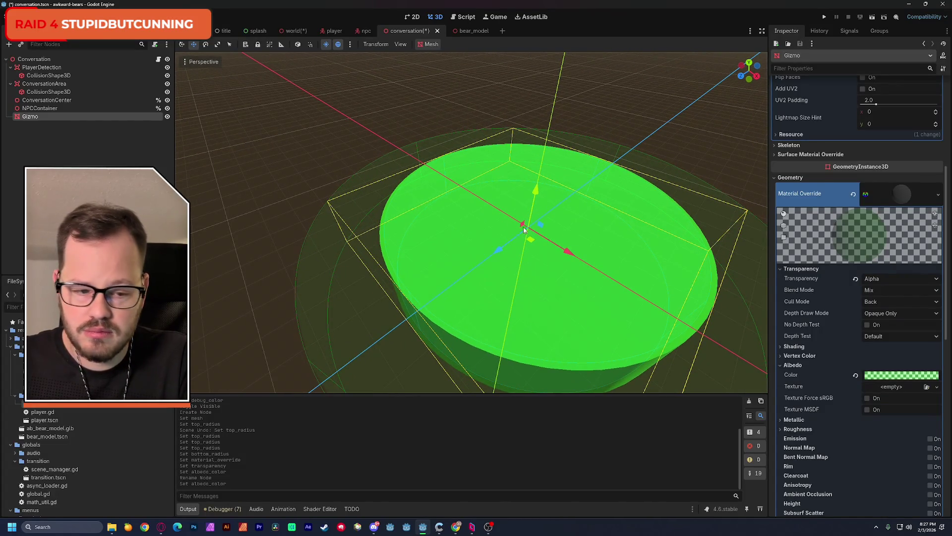
left_click(899, 377)
left_click_drag(883, 298, 919, 297)
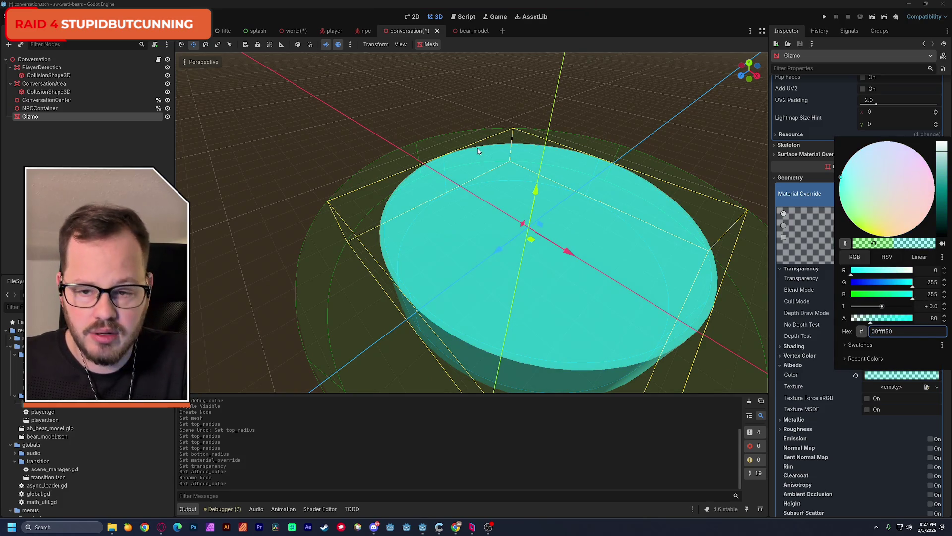
left_click(357, 101)
key("ctrl+s")
- In the world scene, move the Conversation instance to x -8.281, z -8.796 and save
left_click(296, 31)
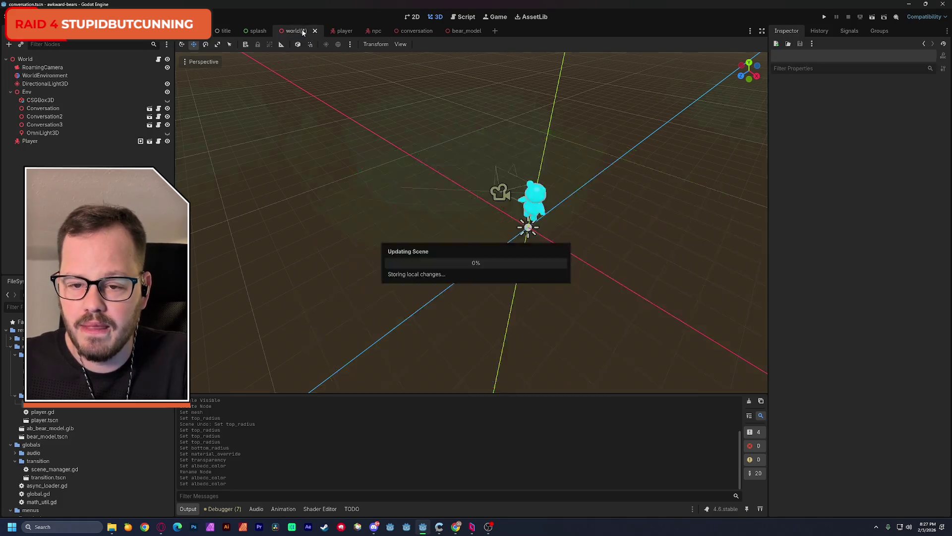
key("ctrl+s")
mouse_move(397, 169)
left_mouse_down()
mouse_move(342, 178)
mouse_move(214, 233)
left_mouse_up()
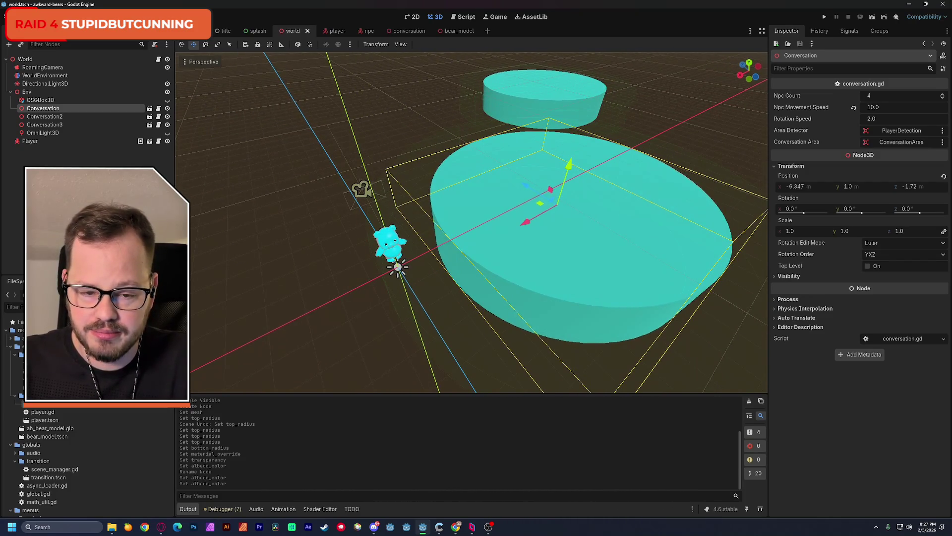
mouse_move(527, 230)
left_mouse_down()
mouse_move(577, 205)
mouse_move(567, 199)
mouse_move(592, 231)
mouse_move(476, 189)
mouse_move(522, 203)
mouse_move(498, 187)
left_mouse_up()
left_click_drag(489, 201, 498, 209)
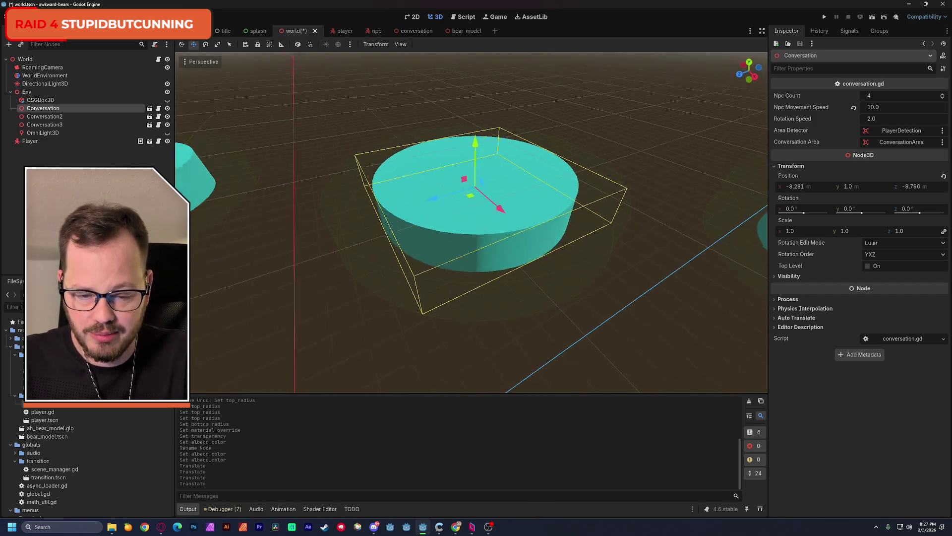
key("ctrl+s")
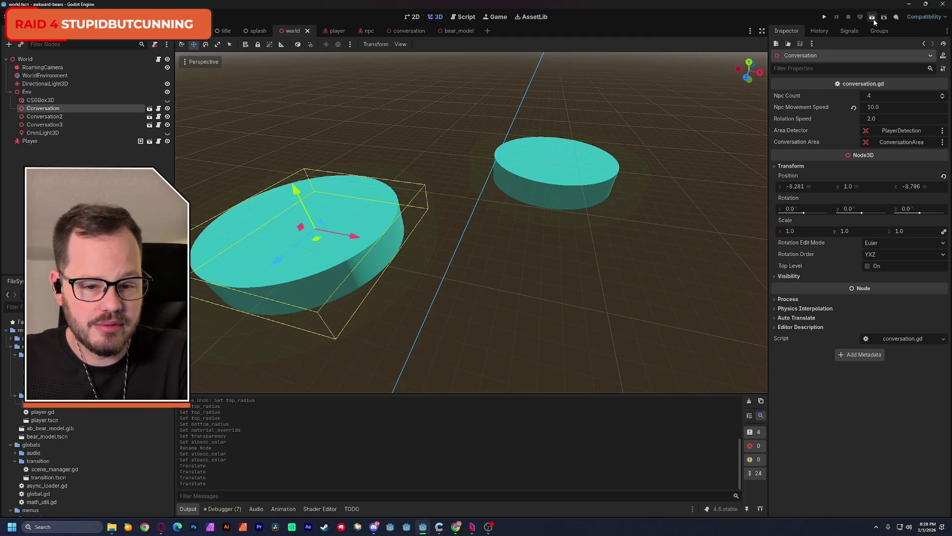
- Make the OmniLight3D visible, adjust node visibility, save, and run the project
left_click(167, 133)
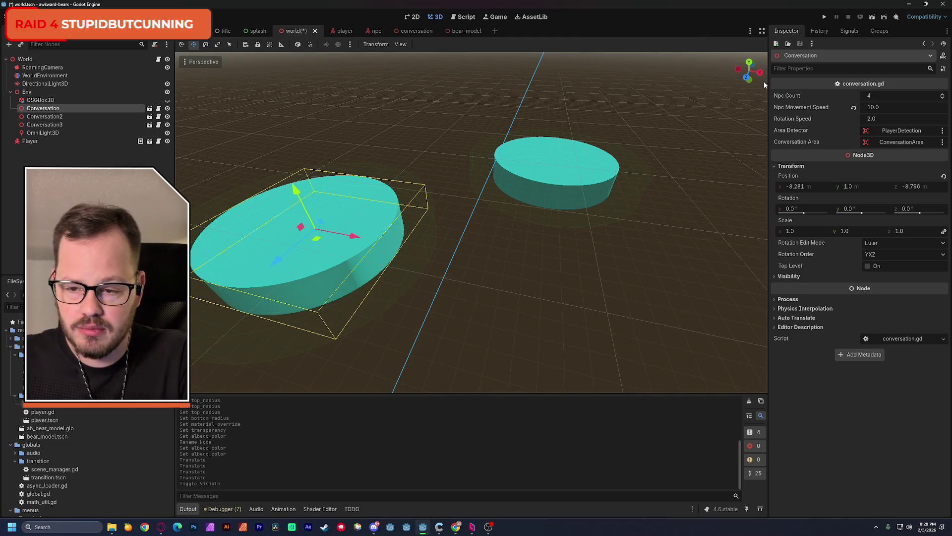
left_click(167, 107)
left_click(167, 107)
left_click(167, 101)
key("ctrl+s")
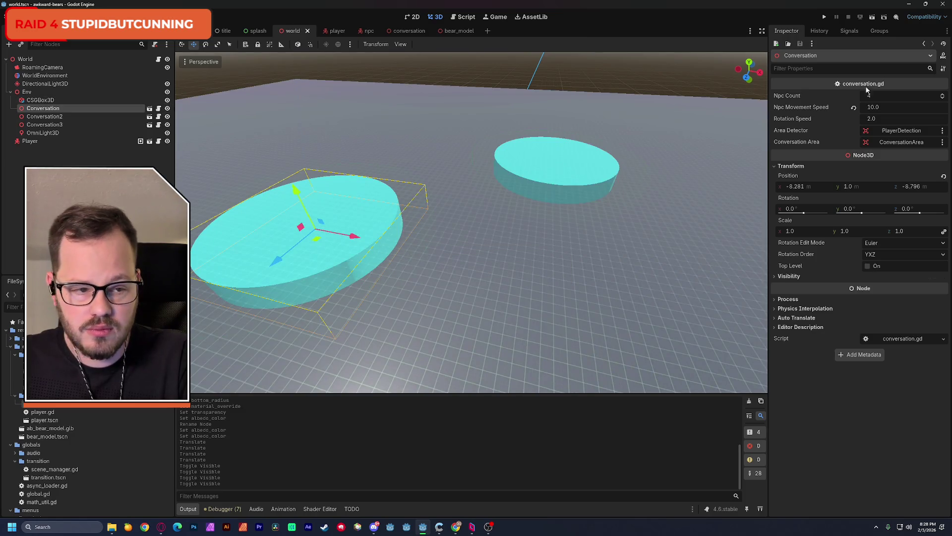
left_click(876, 19)
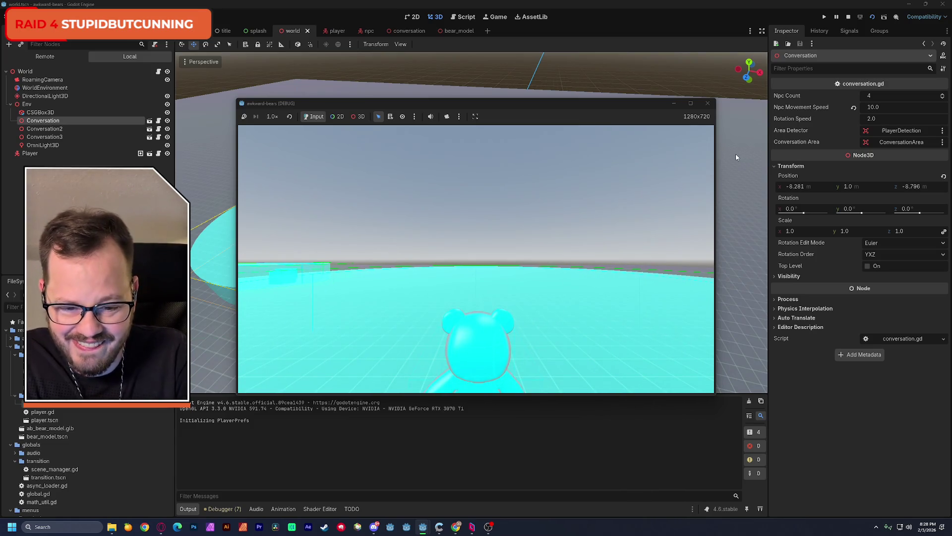
- Stop the running game to return to the 3D editor
left_click(707, 103)
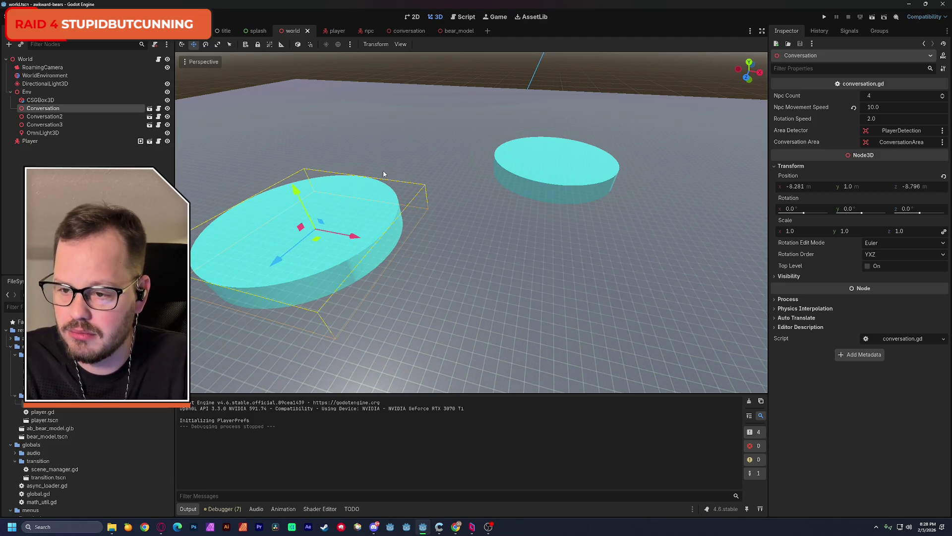
- Show conversation.gd in the script editor, scrolled to its exported variables
mouse_move(413, 32)
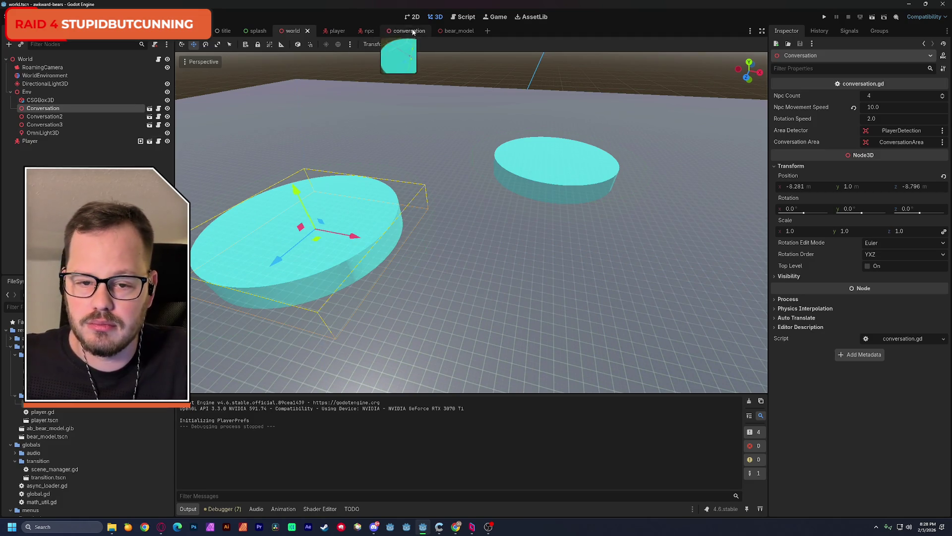
left_click(459, 18)
left_click(208, 57)
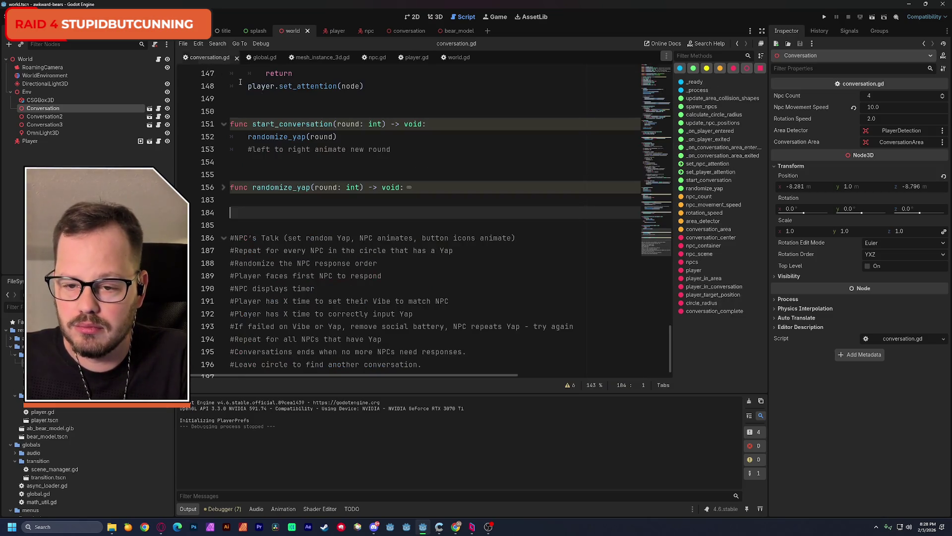
left_click_drag(650, 169, 651, 73)
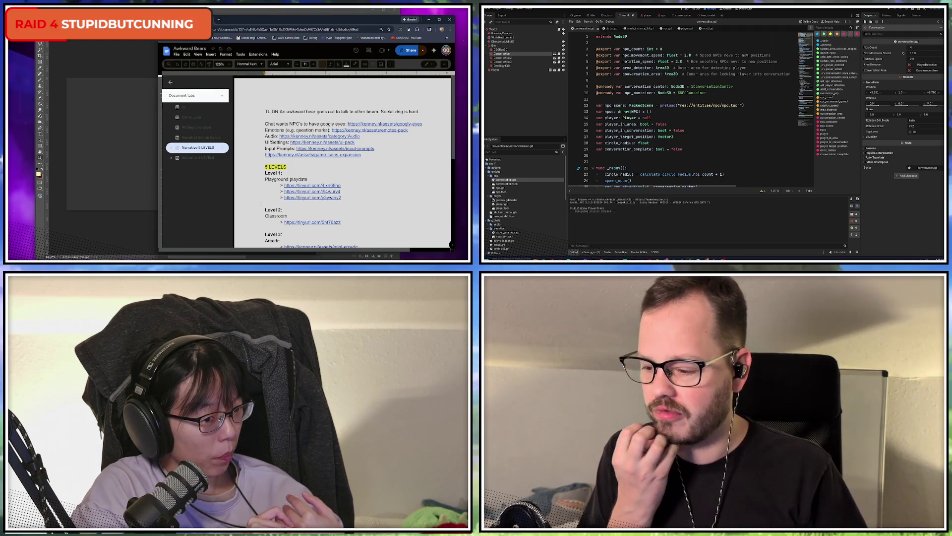
key("alt+Tab")
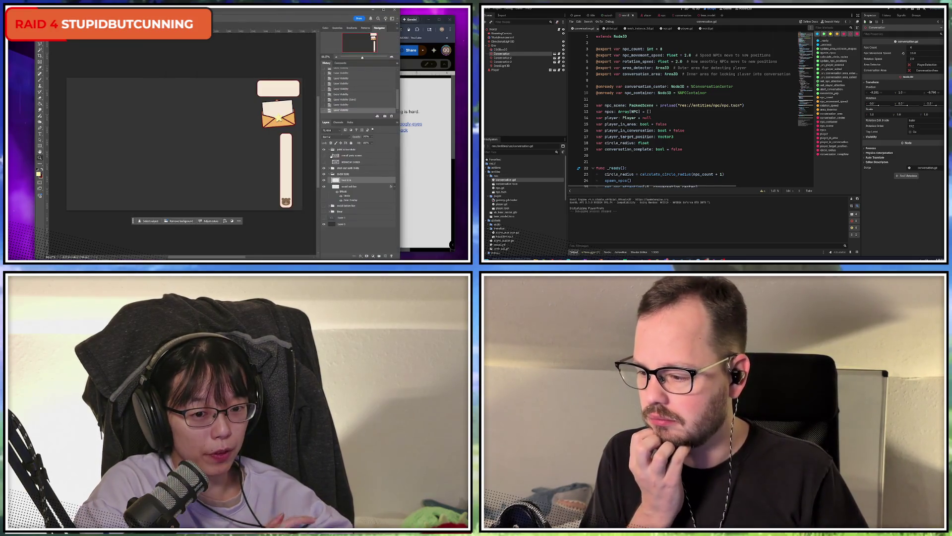
- Hide the sketch layer and show the 3D cubes screenshot layer on the mockup
left_click(325, 217)
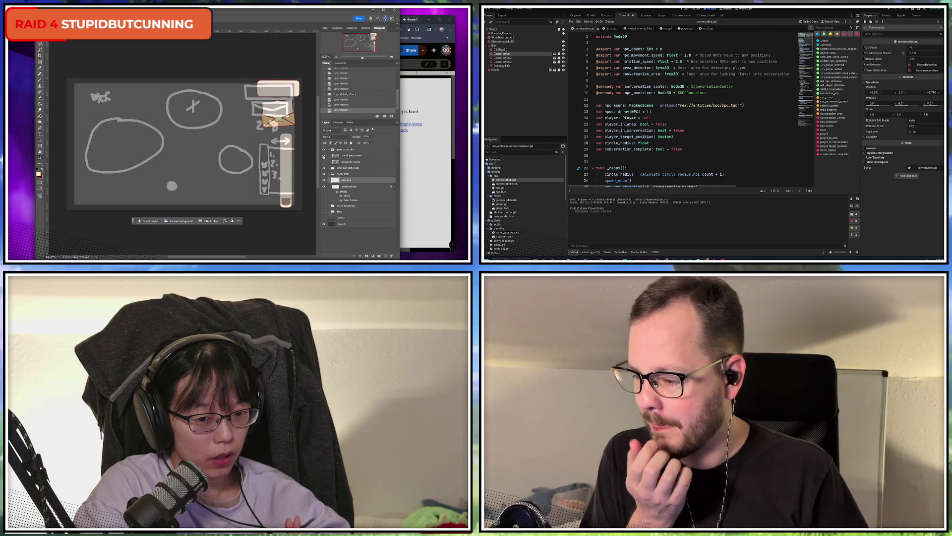
left_click(325, 218)
left_click(324, 217)
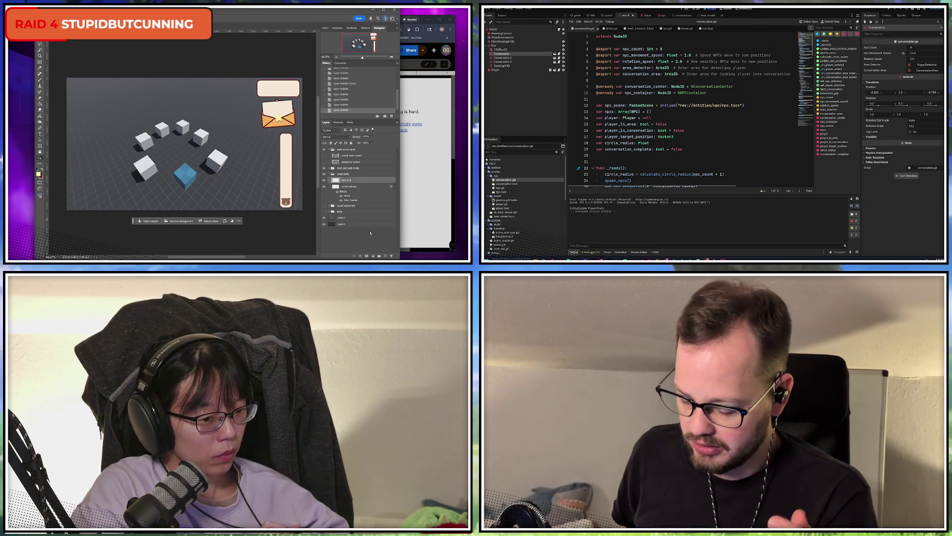
key("alt+Tab")
- Scroll the Awkward Bears doc down to Level 5 and dismiss the link preview card
scroll(385, 191, "down", 3)
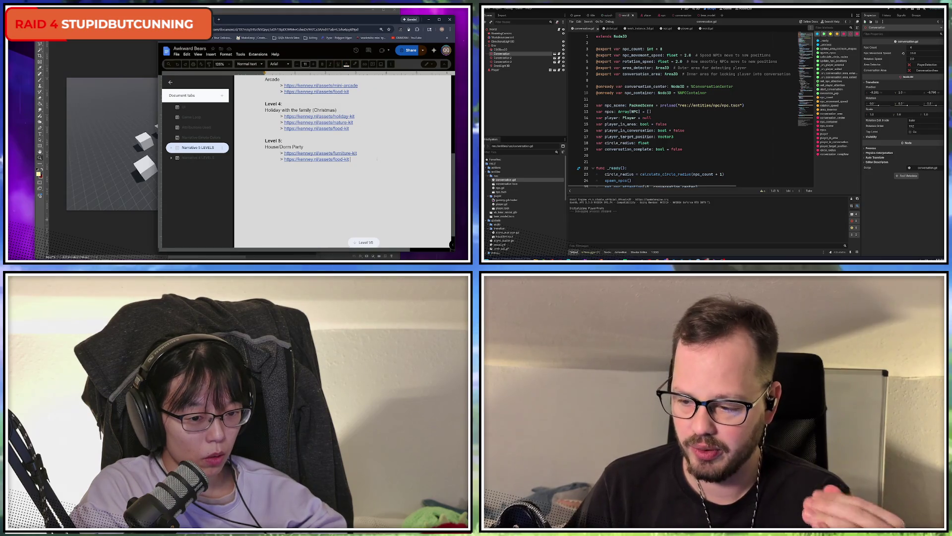
left_click(380, 158)
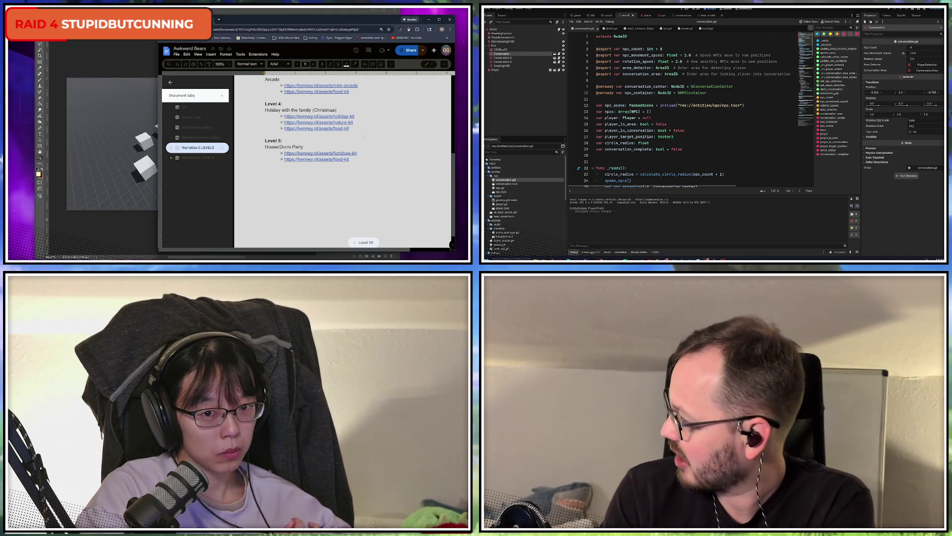
key("alt+Tab")
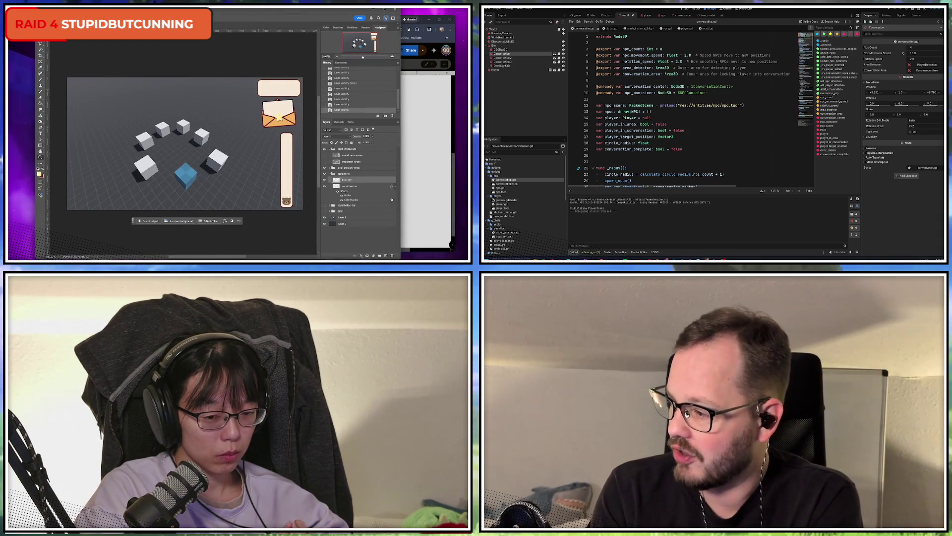
left_click(453, 184)
- Open File Explorer and browse to the Game Makers folder on the S: drive
key("super+e")
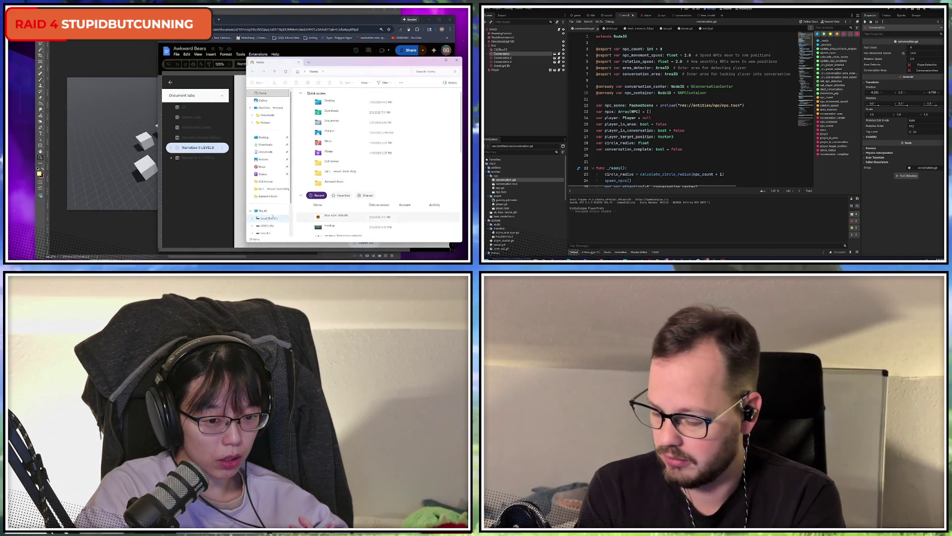
scroll(265, 215, "down", 2)
left_click(272, 218)
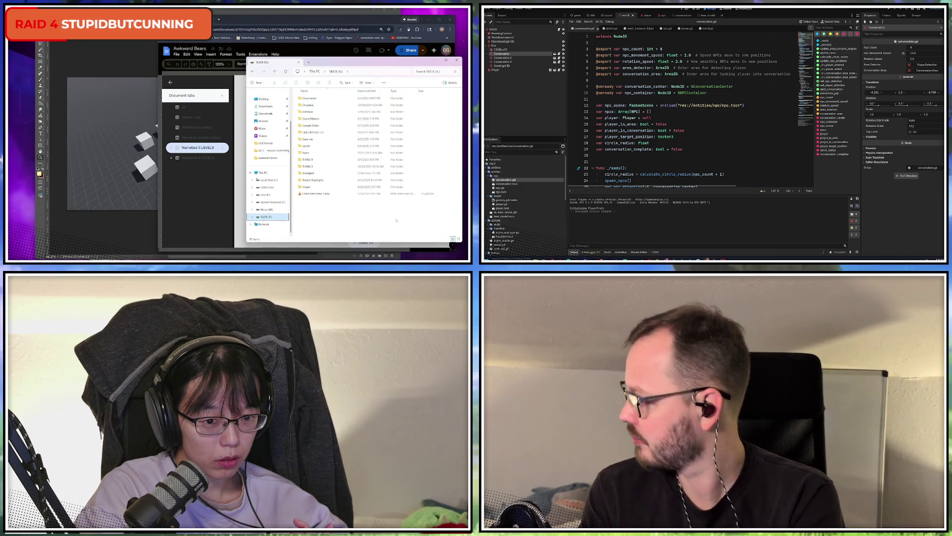
double_click(323, 120)
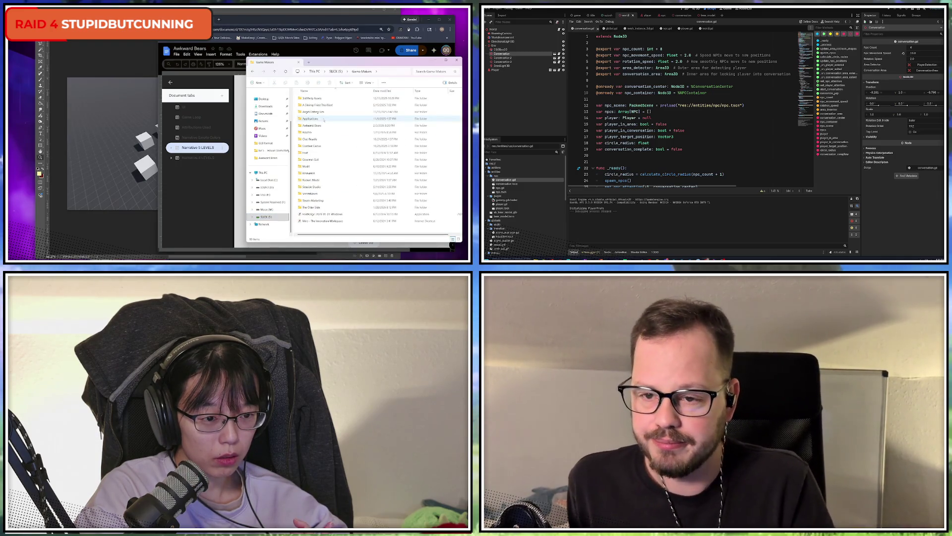
left_click_drag(395, 58, 394, 52)
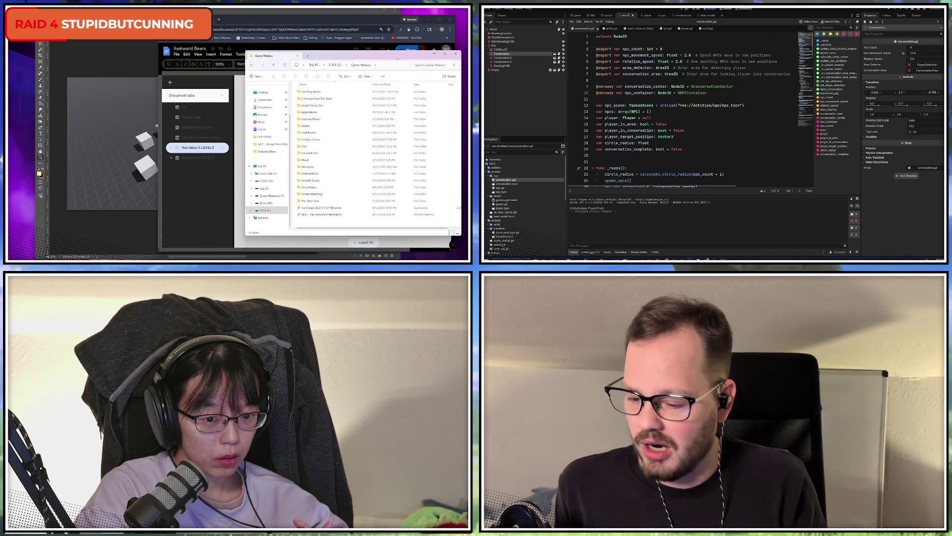
- Close the Google Docs browser window
left_click(247, 15)
left_click_drag(247, 15, 243, 14)
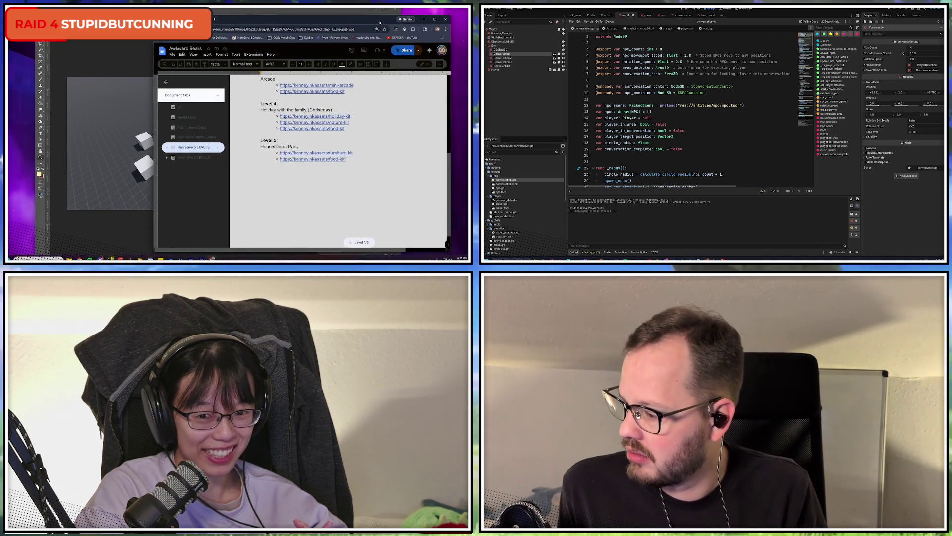
left_click(445, 19)
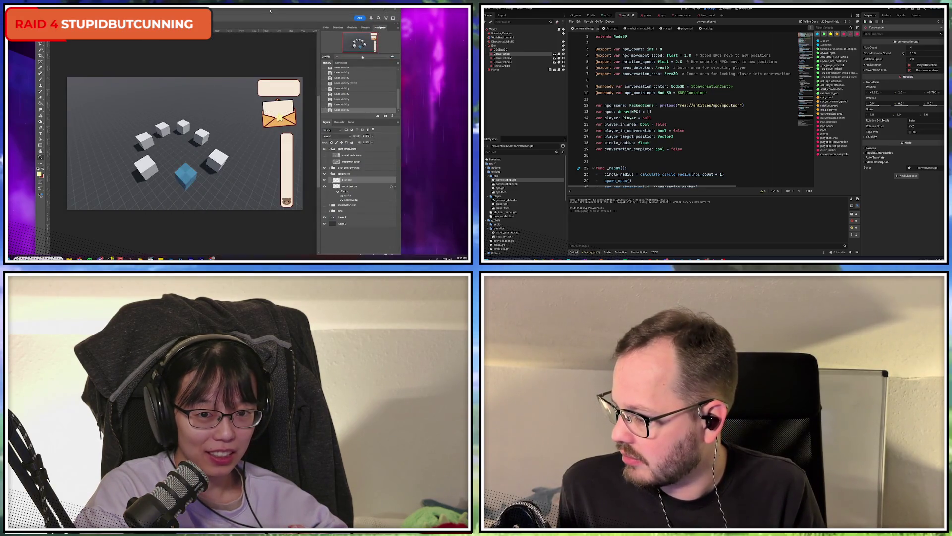
- Save the cube-circle mockup through the File menu, then quit Photoshop with Ctrl+Q
double_click(286, 10)
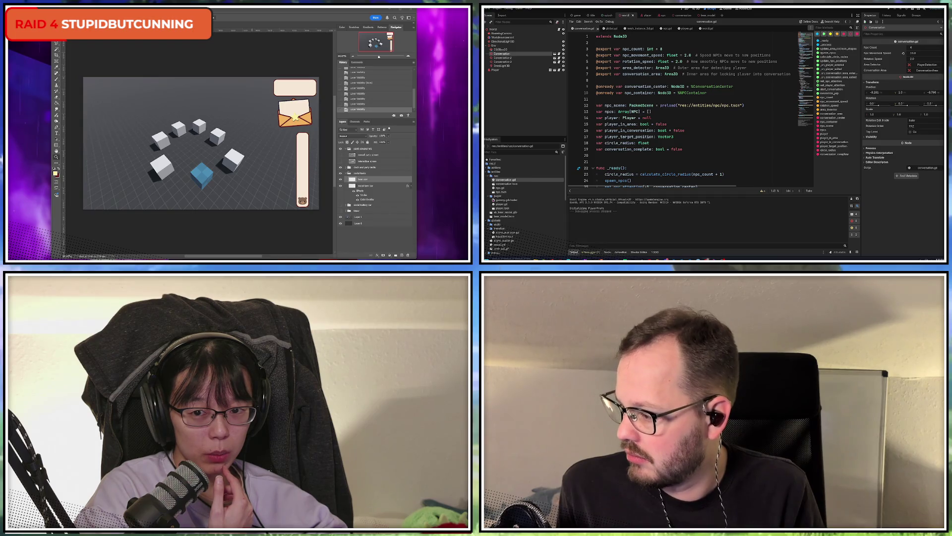
key("ctrl+Tab")
key("ctrl+Tab")
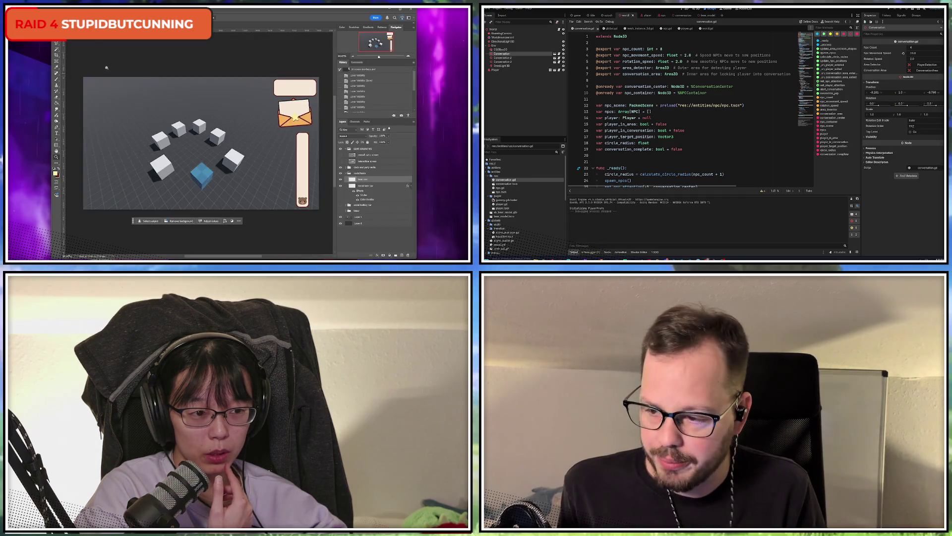
key("alt+f")
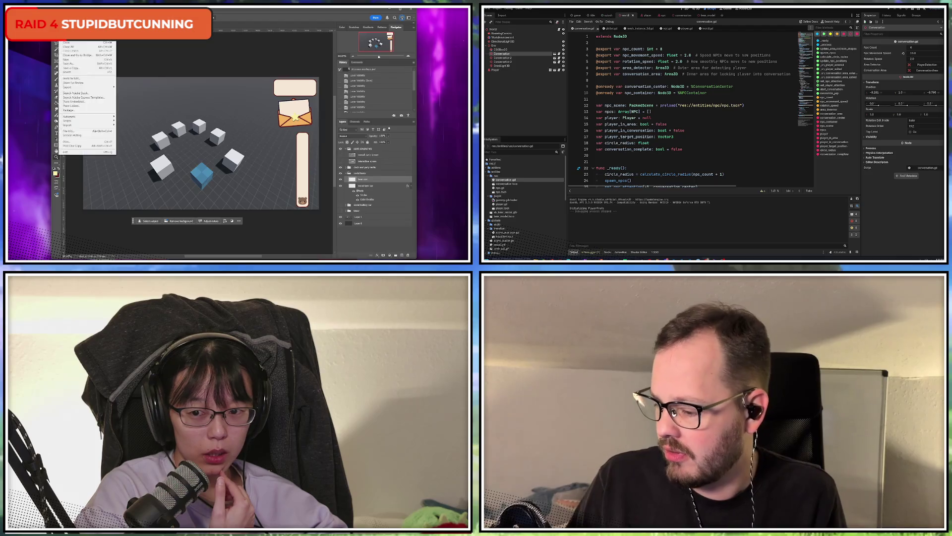
key("Down")
key("Down")
key("Return")
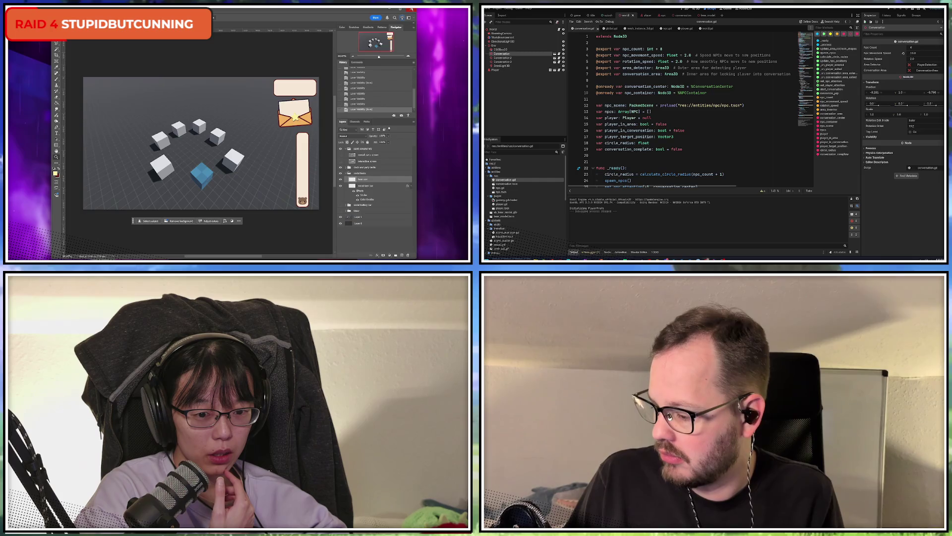
key("ctrl+q")
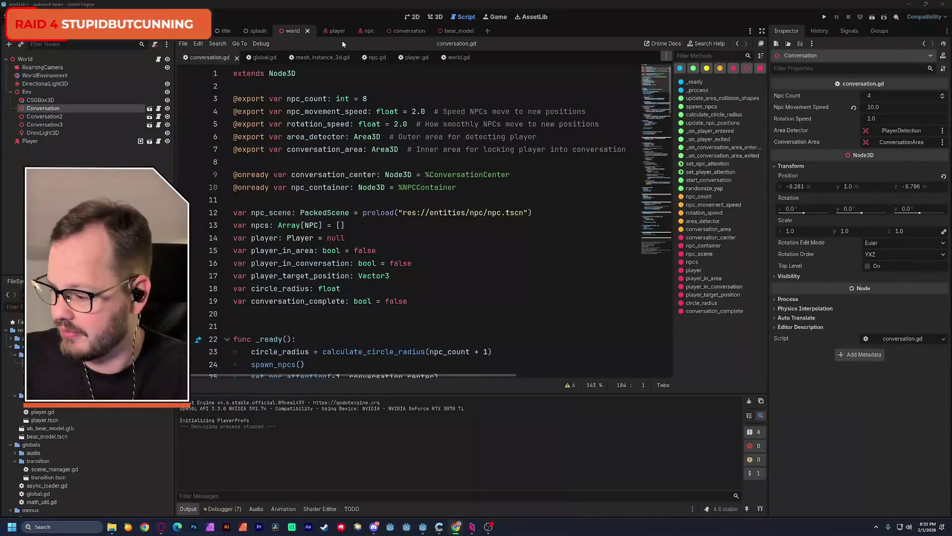
- Run the project with F5 to test the conversation scene with cyan cubes around the bear
key("F5")
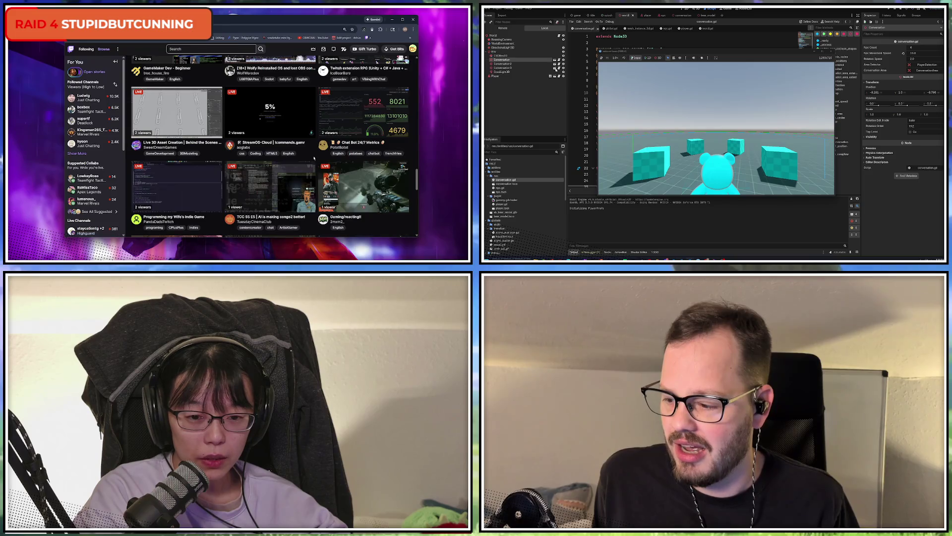
- Browse the Twitch category grid and open the Software and Game Development category
scroll(314, 157, "down", 3)
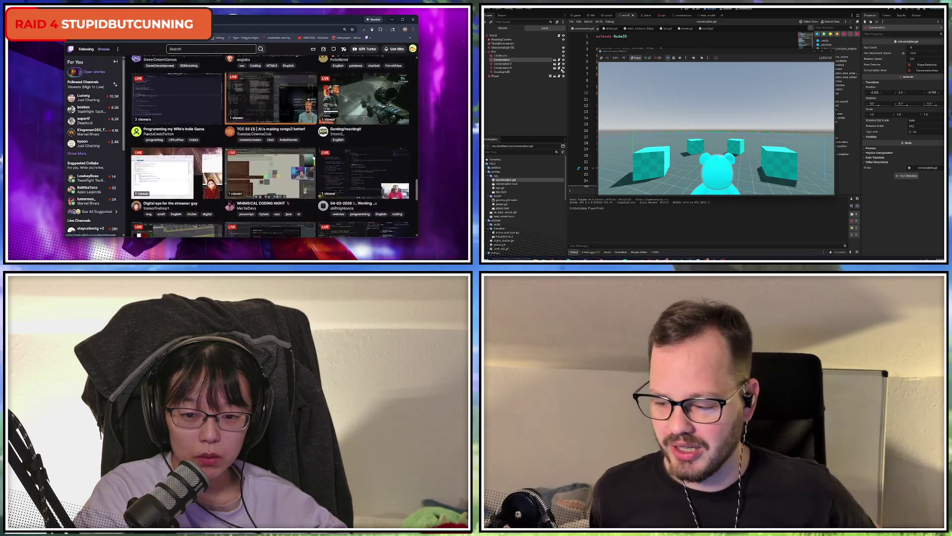
scroll(317, 161, "up", 1)
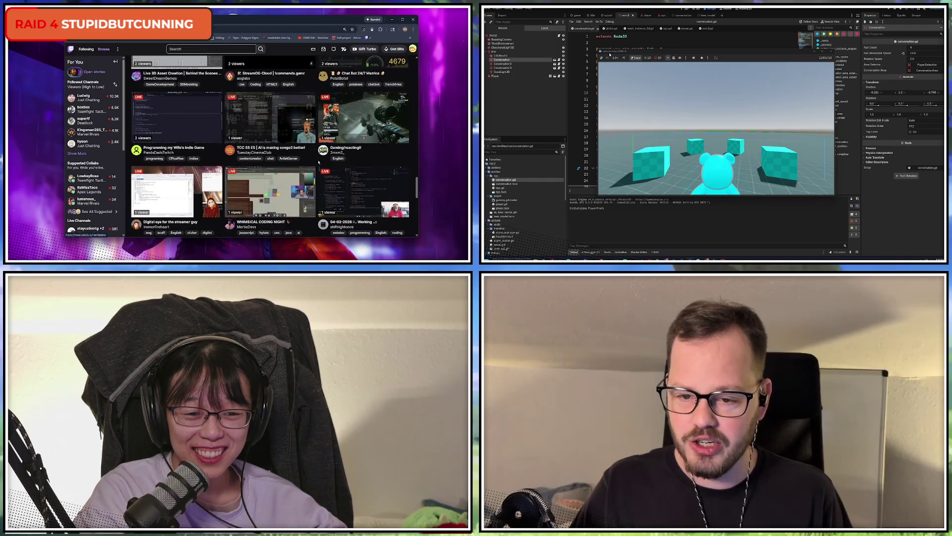
scroll(317, 161, "down", 3)
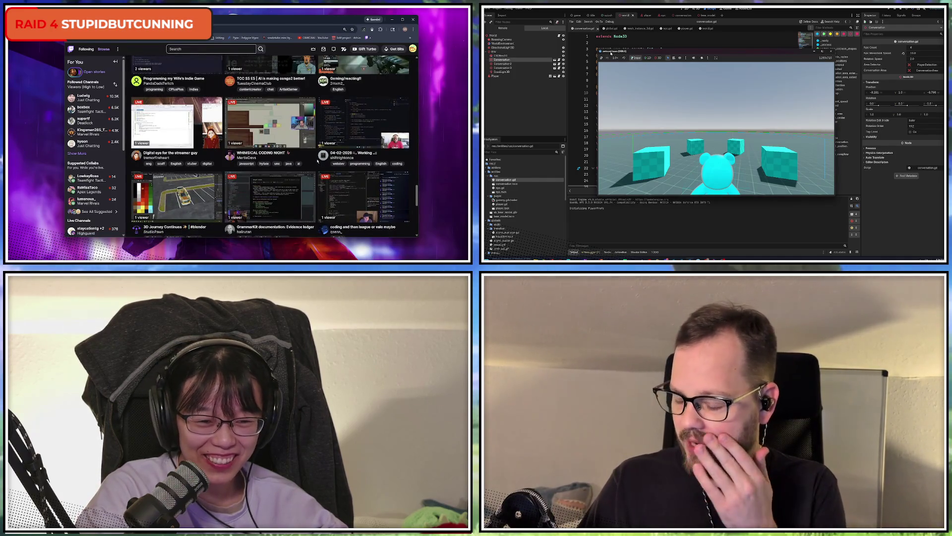
scroll(318, 163, "down", 2)
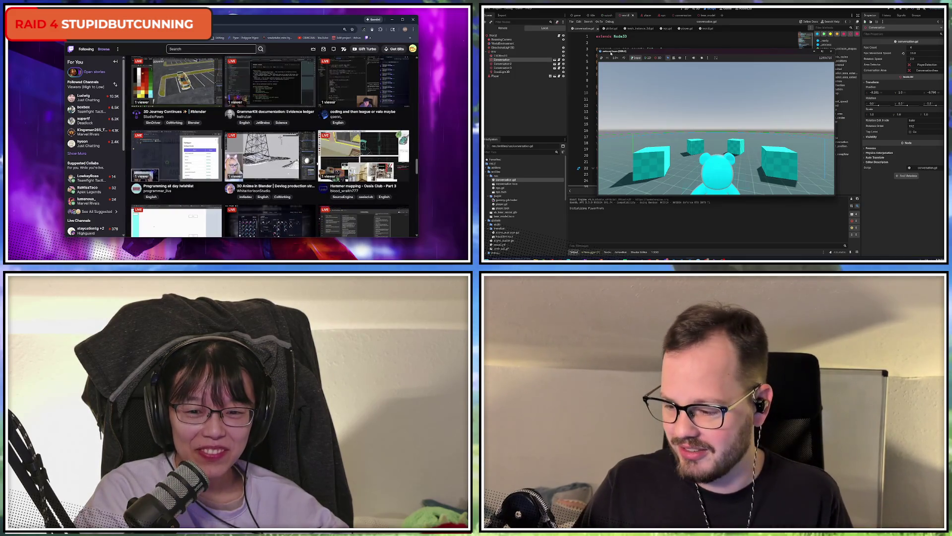
scroll(318, 164, "up", 1)
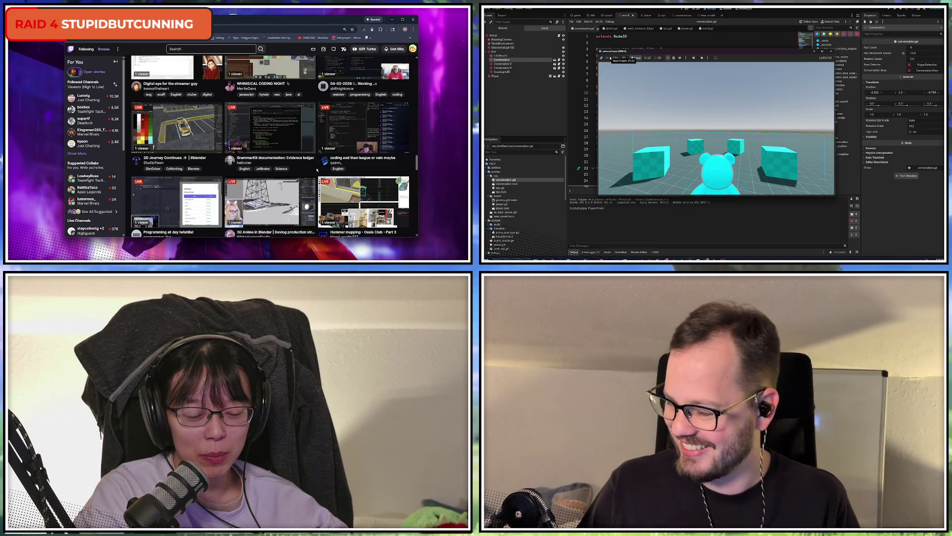
scroll(317, 170, "down", 2)
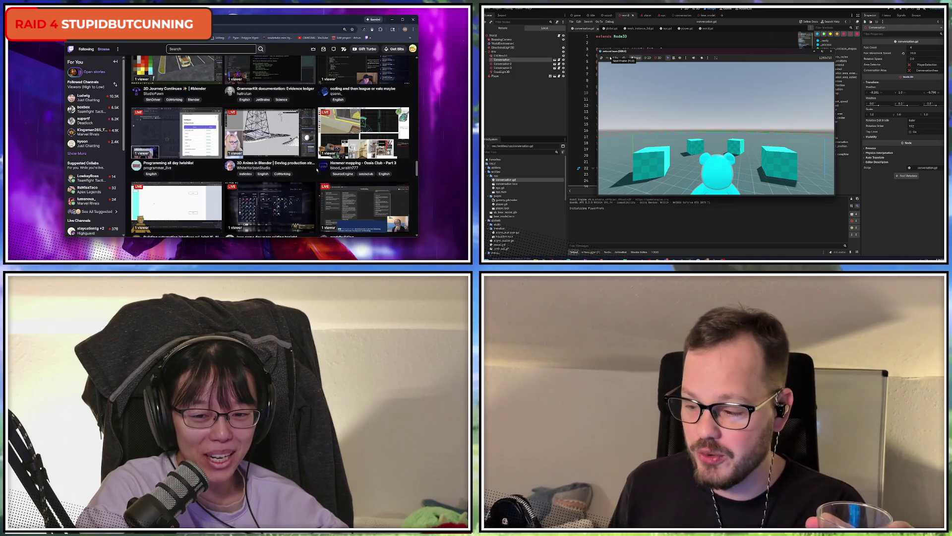
scroll(317, 170, "down", 2)
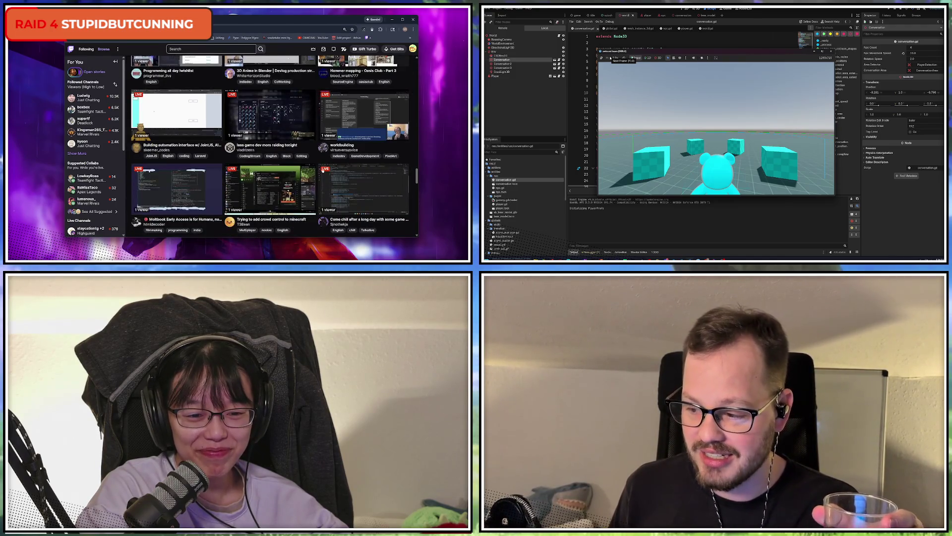
scroll(316, 170, "up", 1)
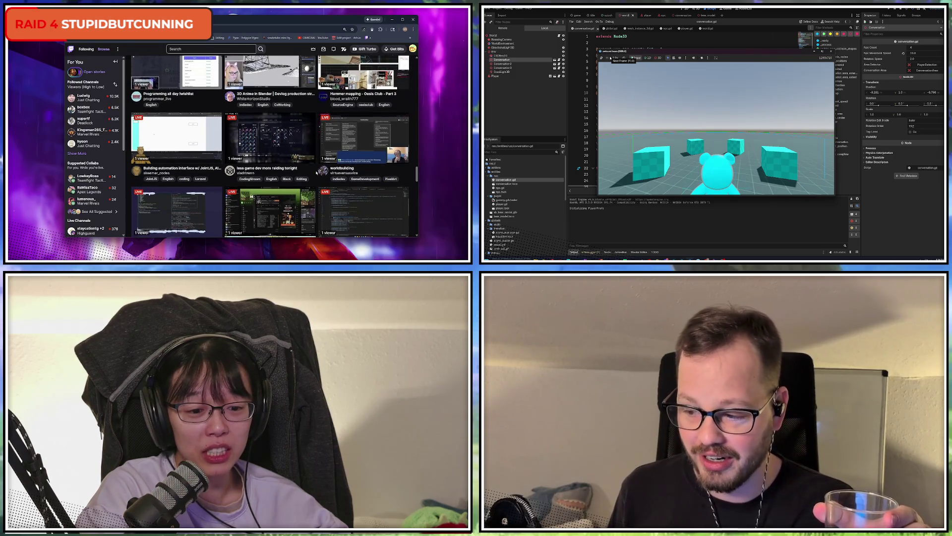
scroll(316, 172, "down", 2)
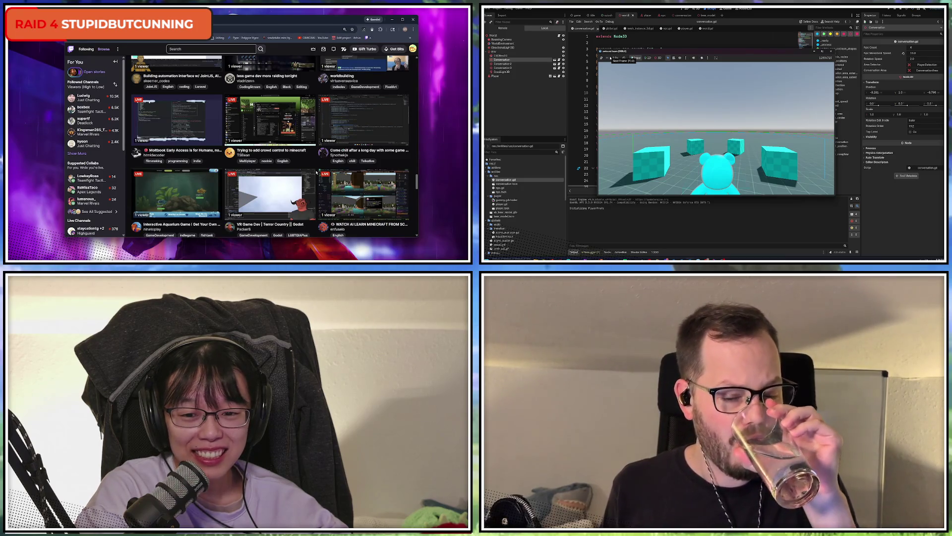
scroll(317, 172, "down", 2)
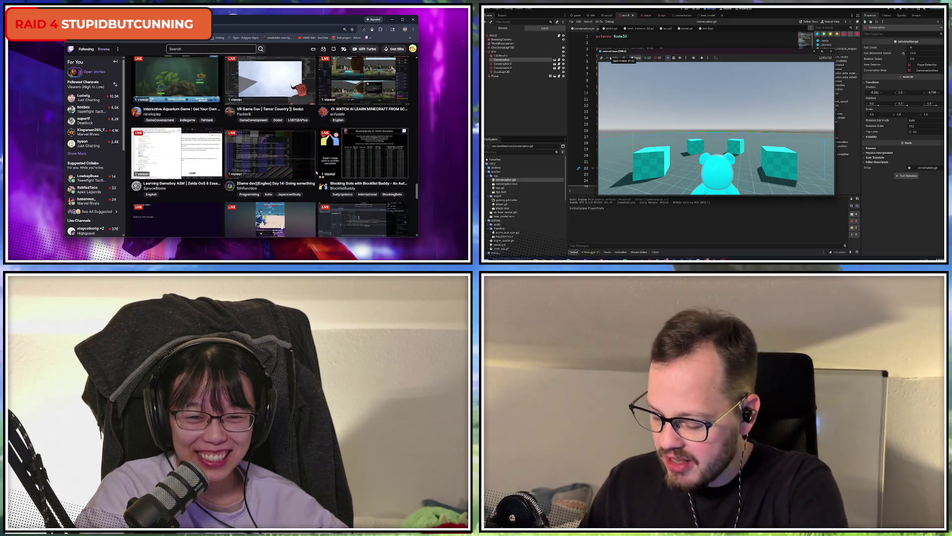
scroll(317, 172, "down", 1)
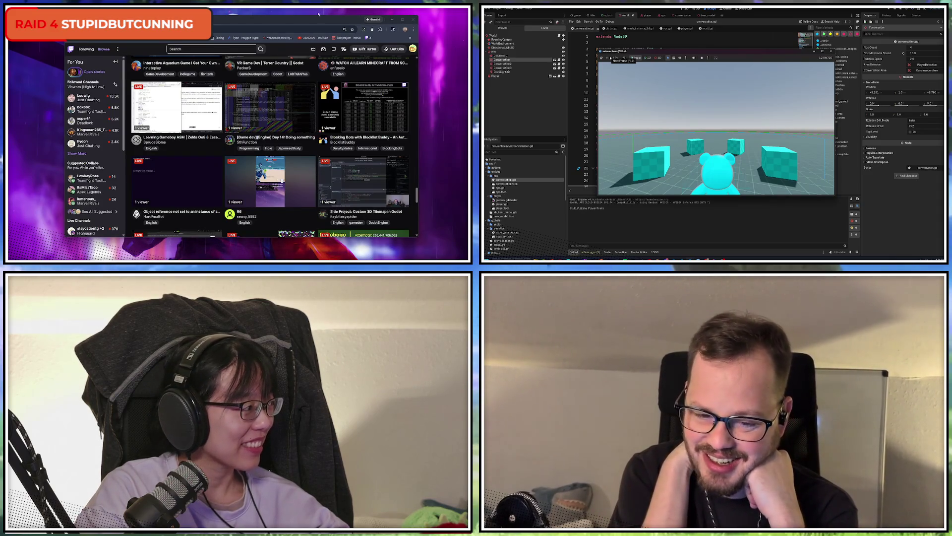
scroll(315, 152, "down", 5)
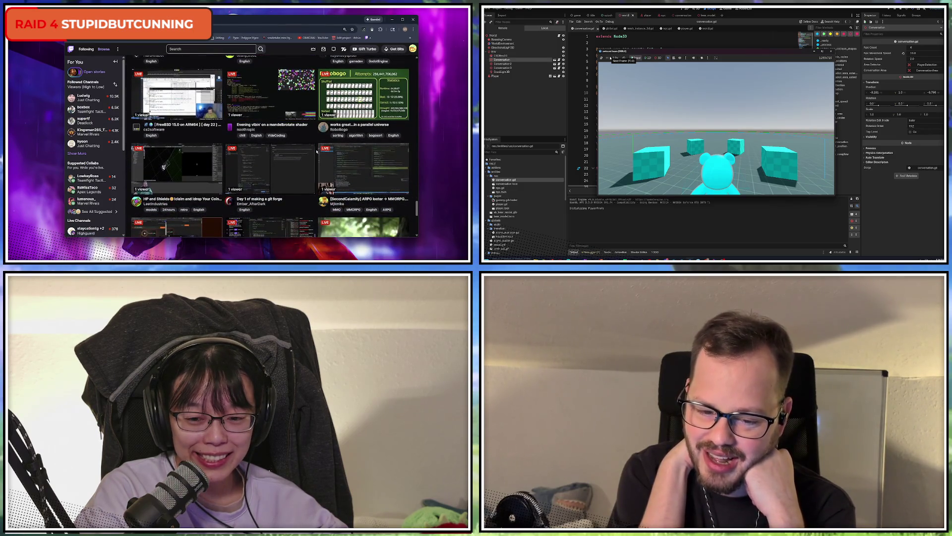
scroll(317, 152, "down", 5)
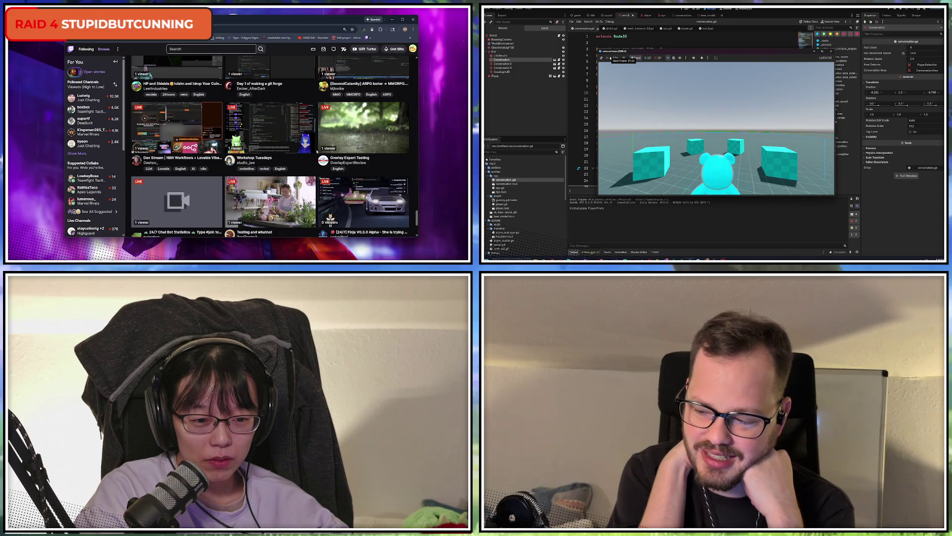
scroll(317, 151, "down", 3)
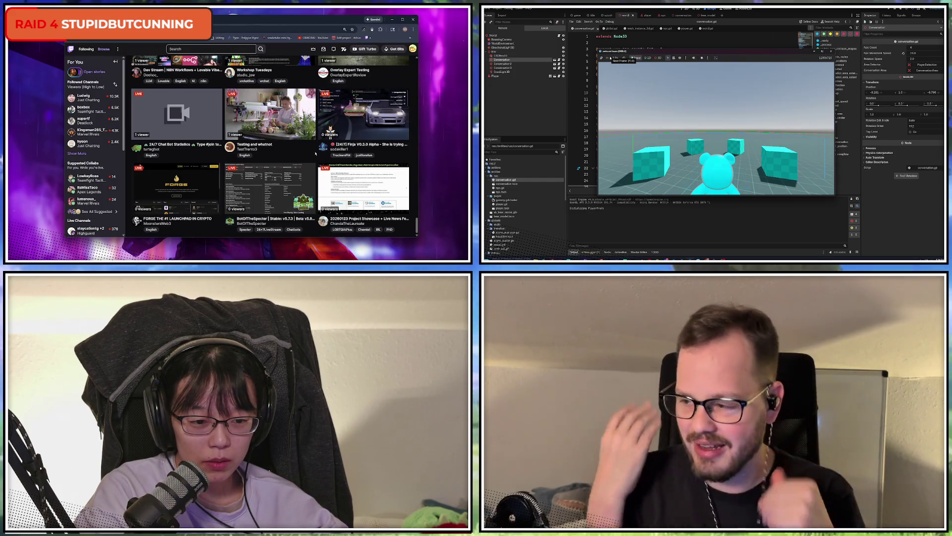
scroll(413, 205, "up", 6)
scroll(413, 205, "up", 3)
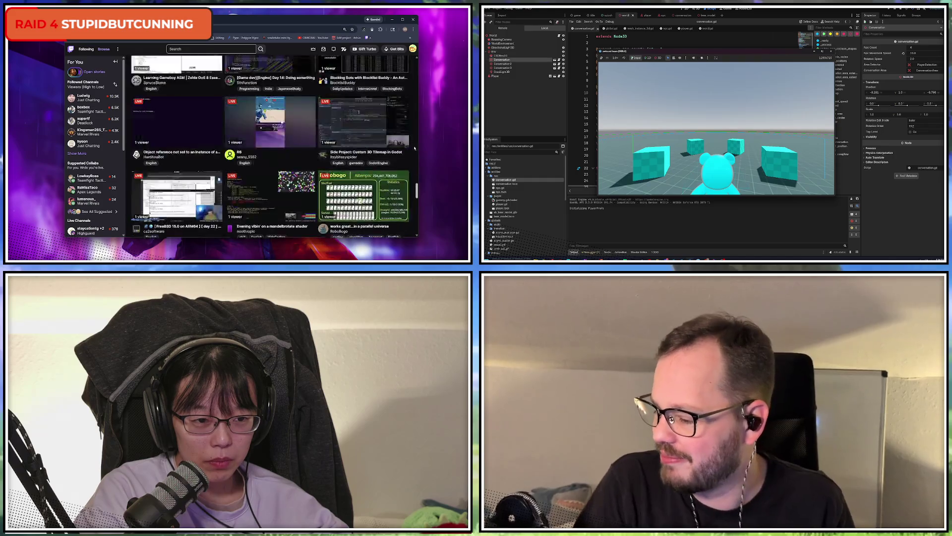
left_click(281, 114)
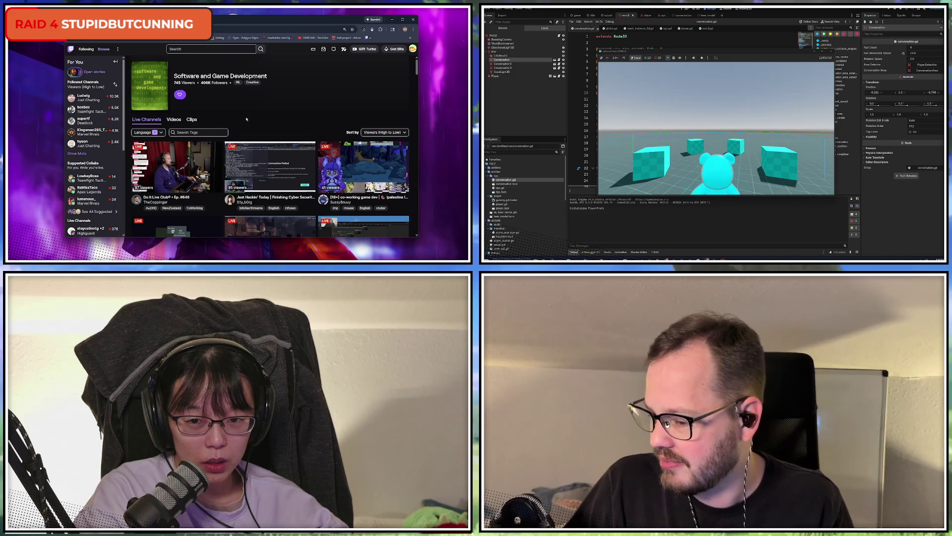
left_click(309, 162)
key("alt+Left")
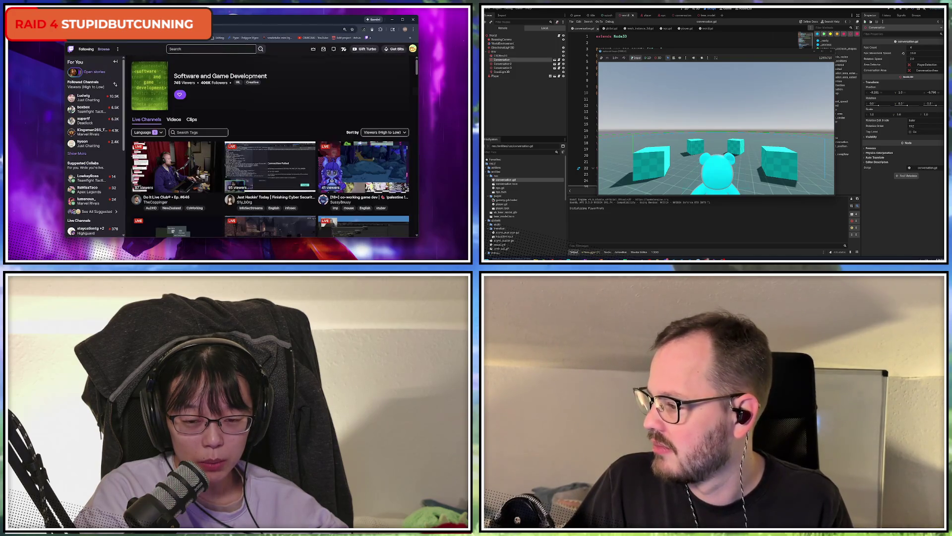
scroll(309, 161, "down", 5)
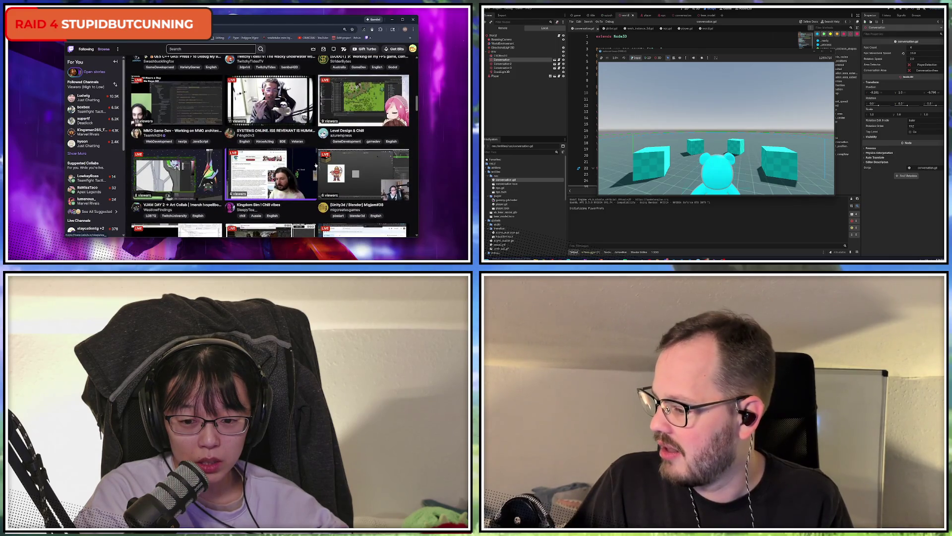
scroll(316, 165, "down", 2)
right_click(165, 85)
key("Escape")
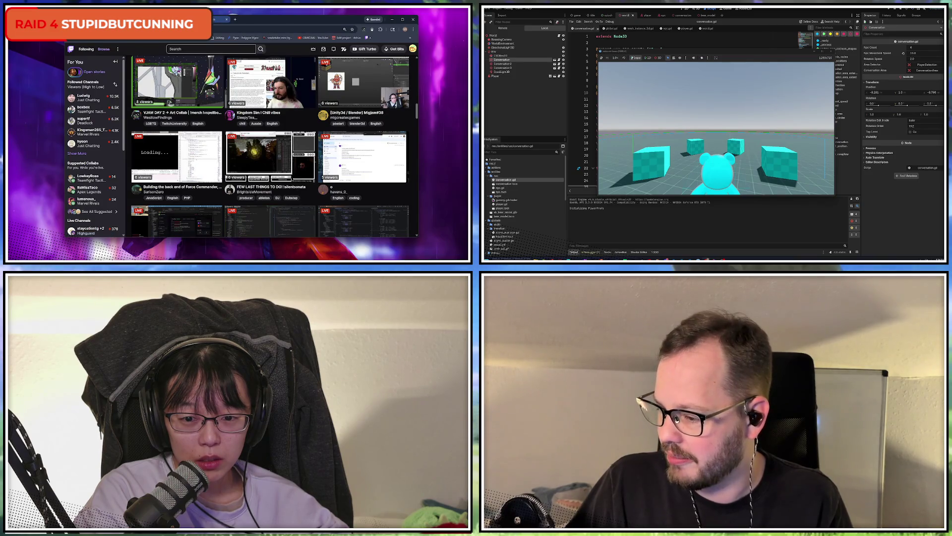
left_click(170, 102)
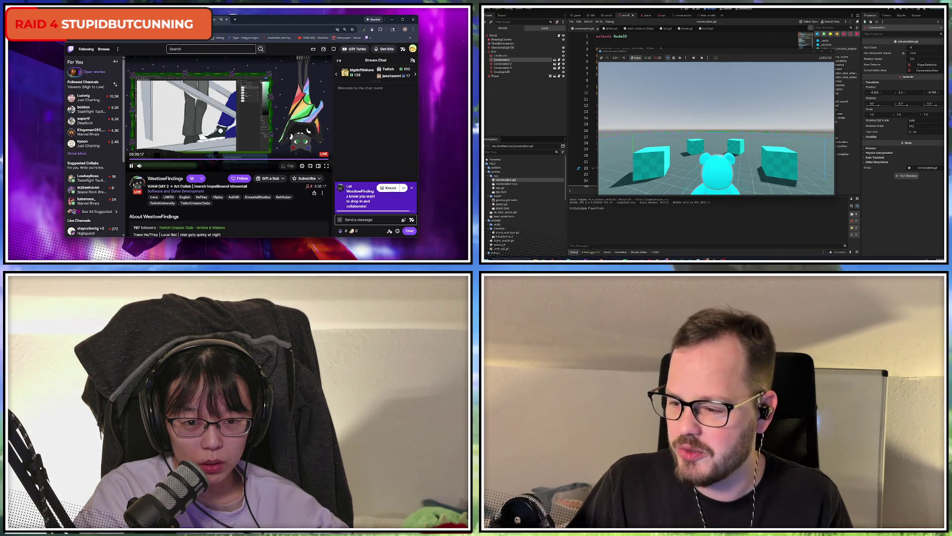
left_click(223, 20)
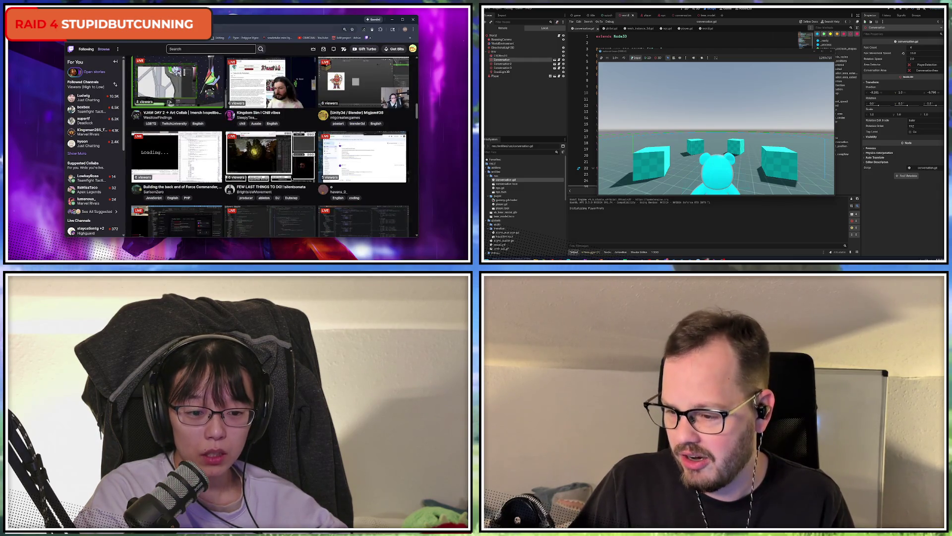
scroll(320, 153, "down", 5)
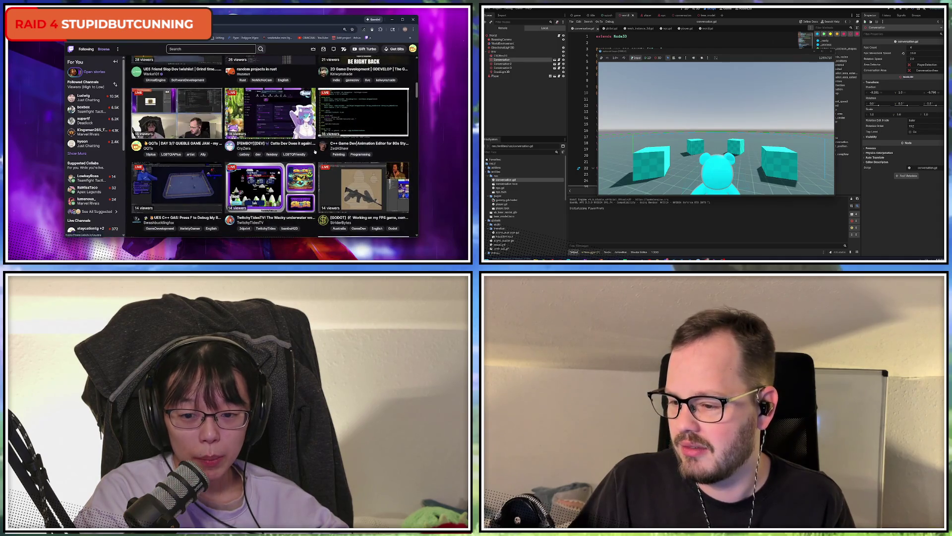
scroll(316, 152, "down", 3)
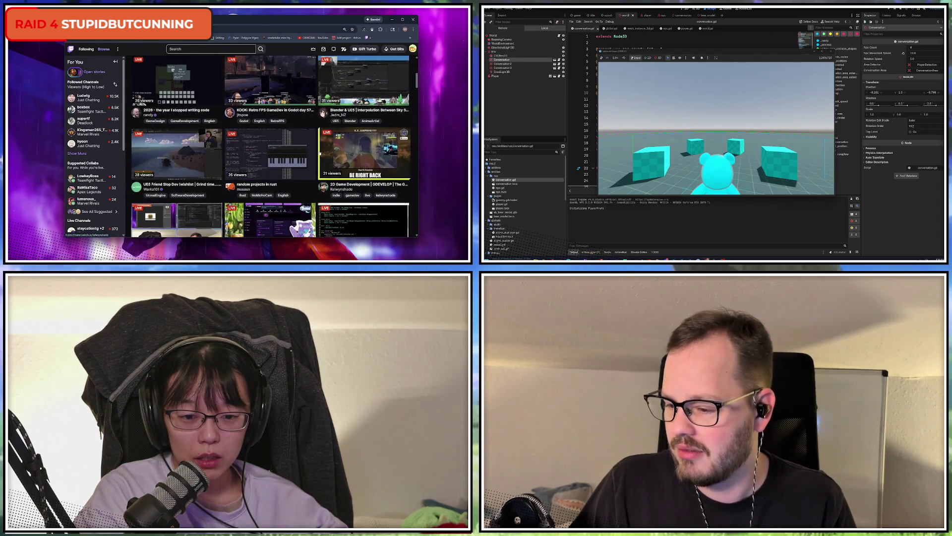
scroll(319, 153, "down", 3)
scroll(320, 153, "up", 1)
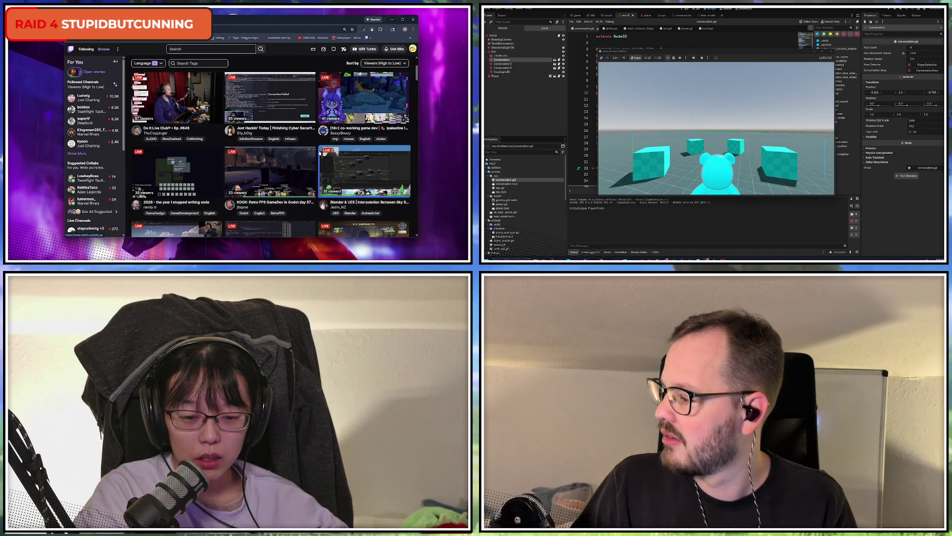